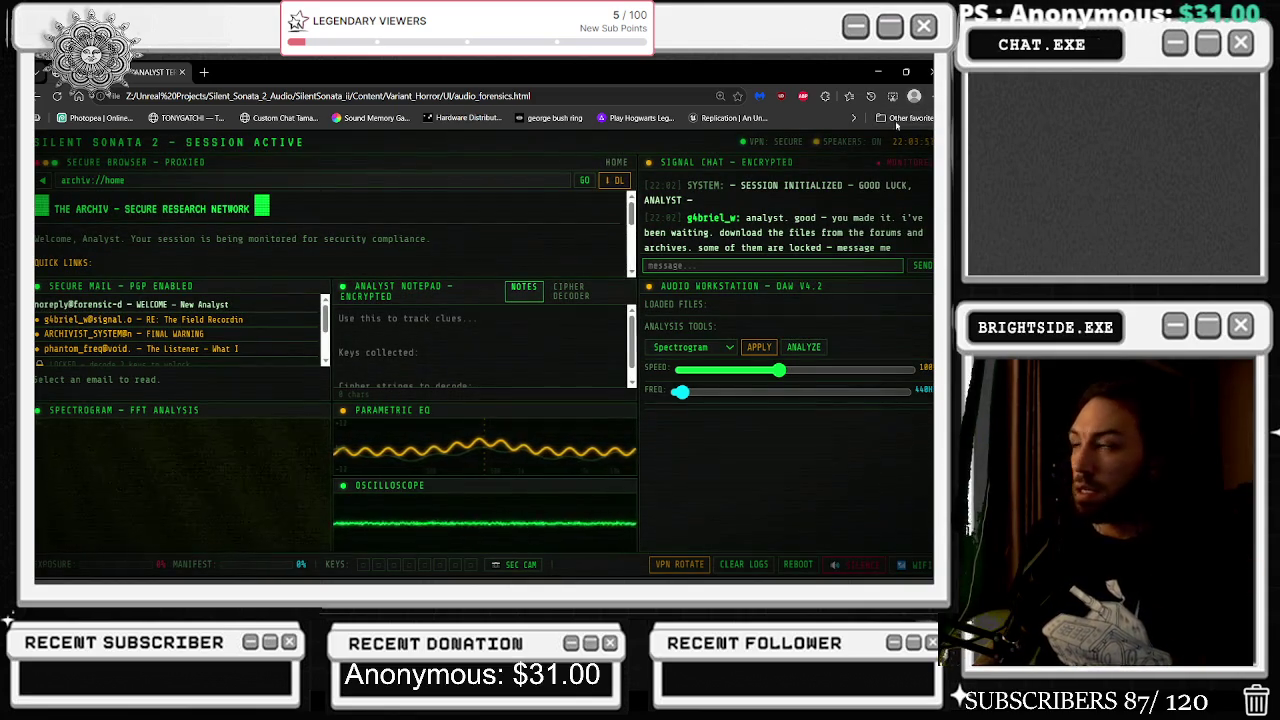
- Check that the Silent Sonata page in Edge is at 150% zoom, then cancel the pending capture
click(927, 96)
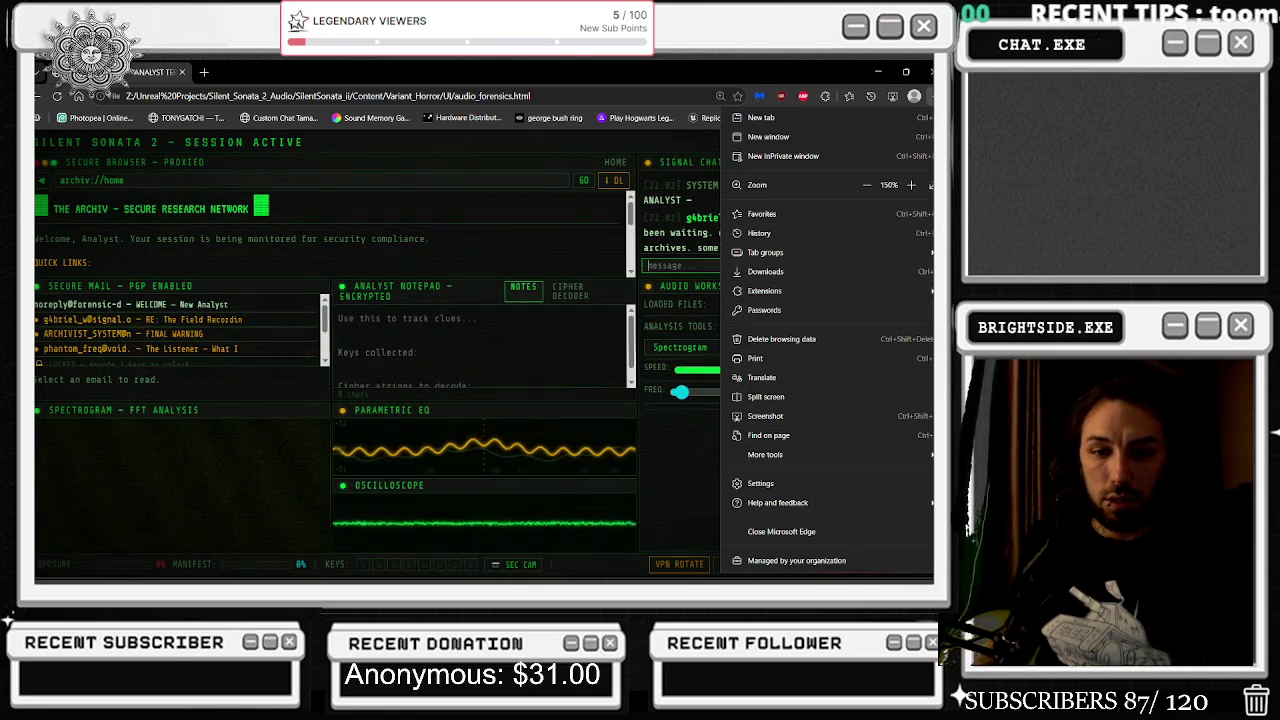
key(Escape)
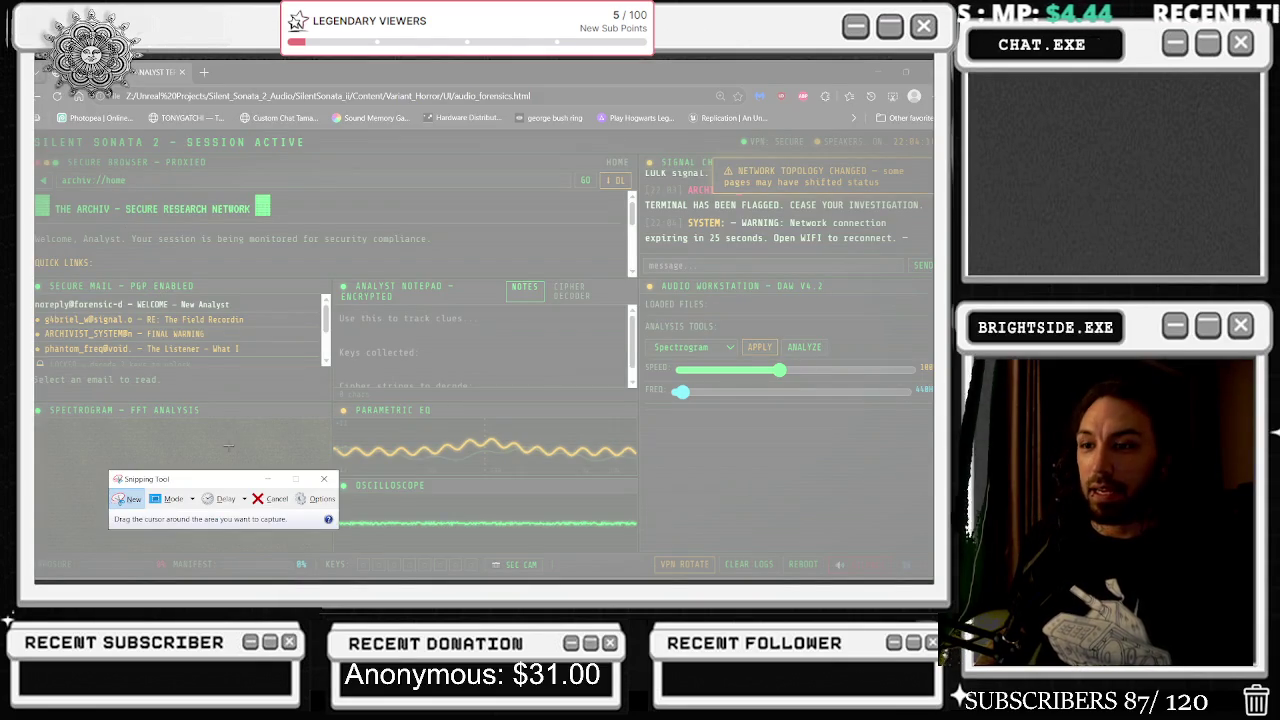
key(Escape)
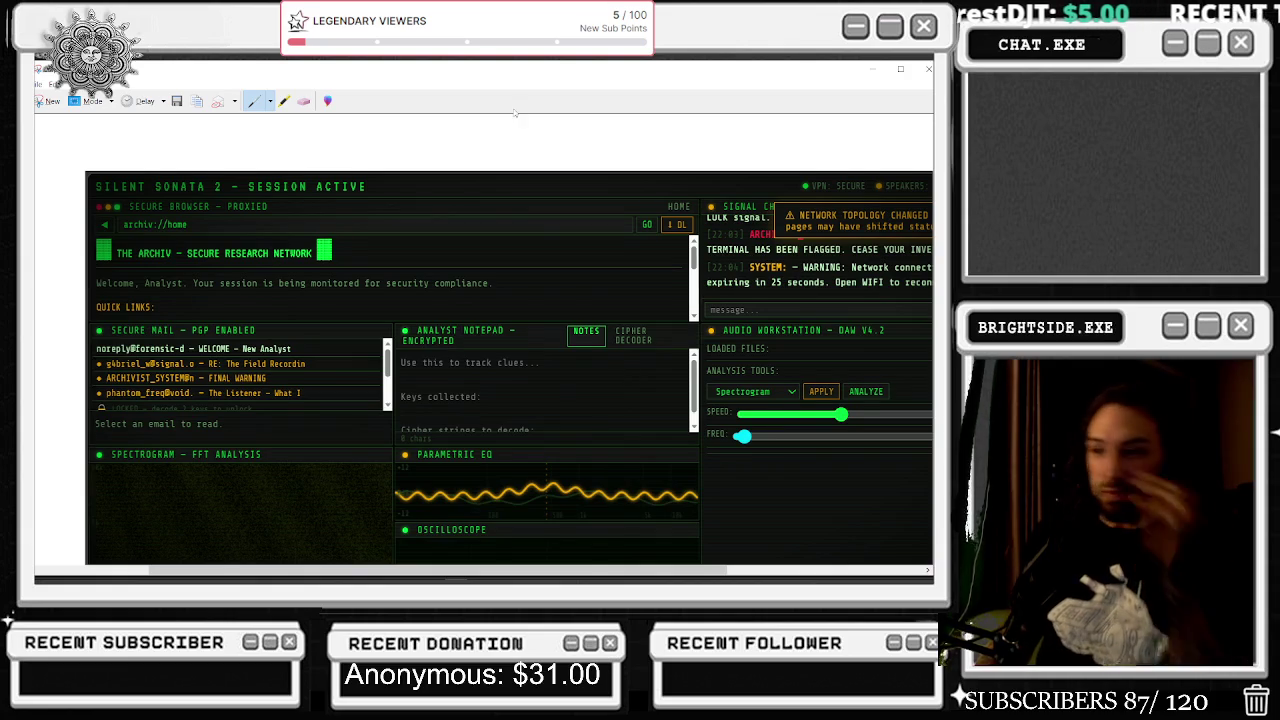
- Snip the game page and save it to the Desktop as '150 percent.PNG'
drag(24, 165, 934, 578)
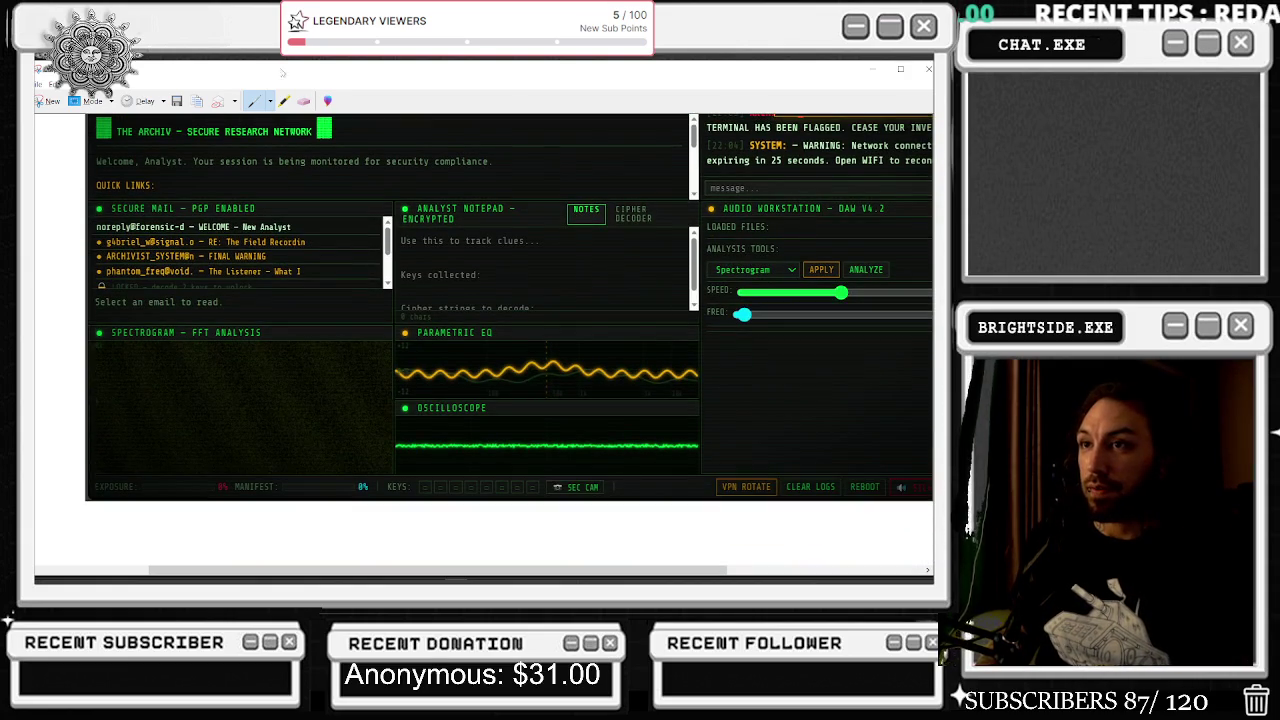
click(176, 100)
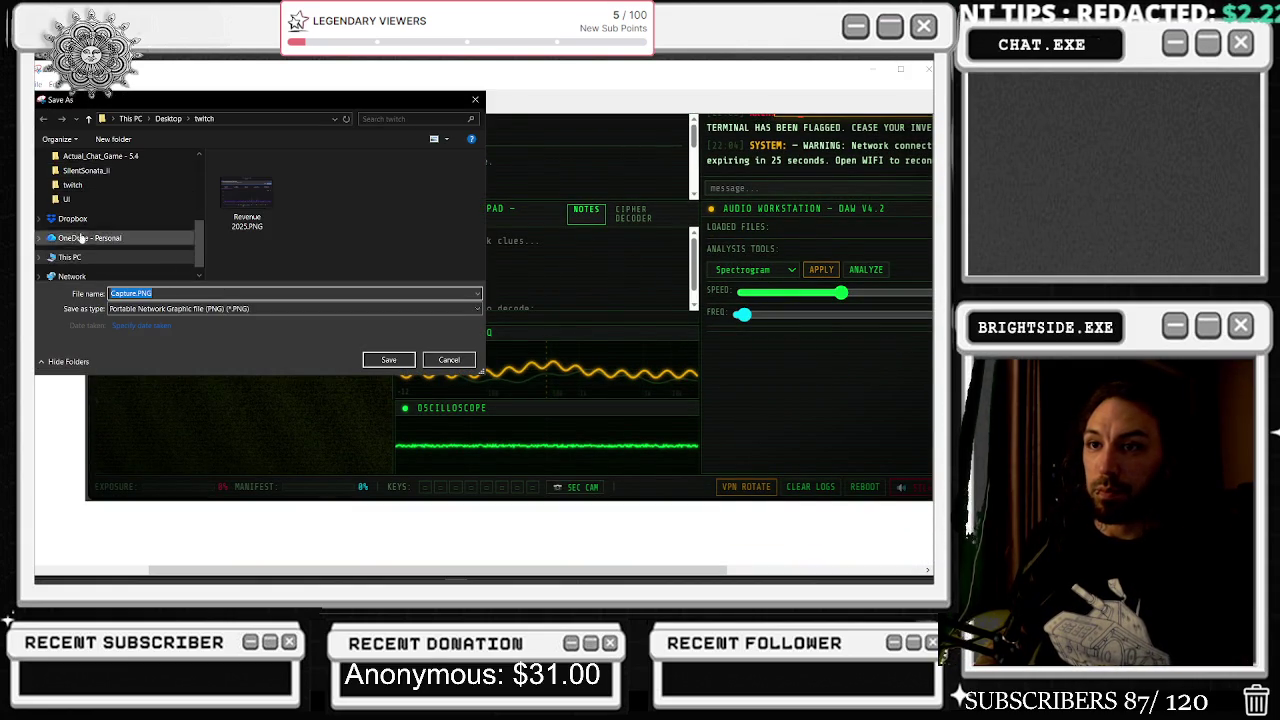
scroll(91, 275, up, 10)
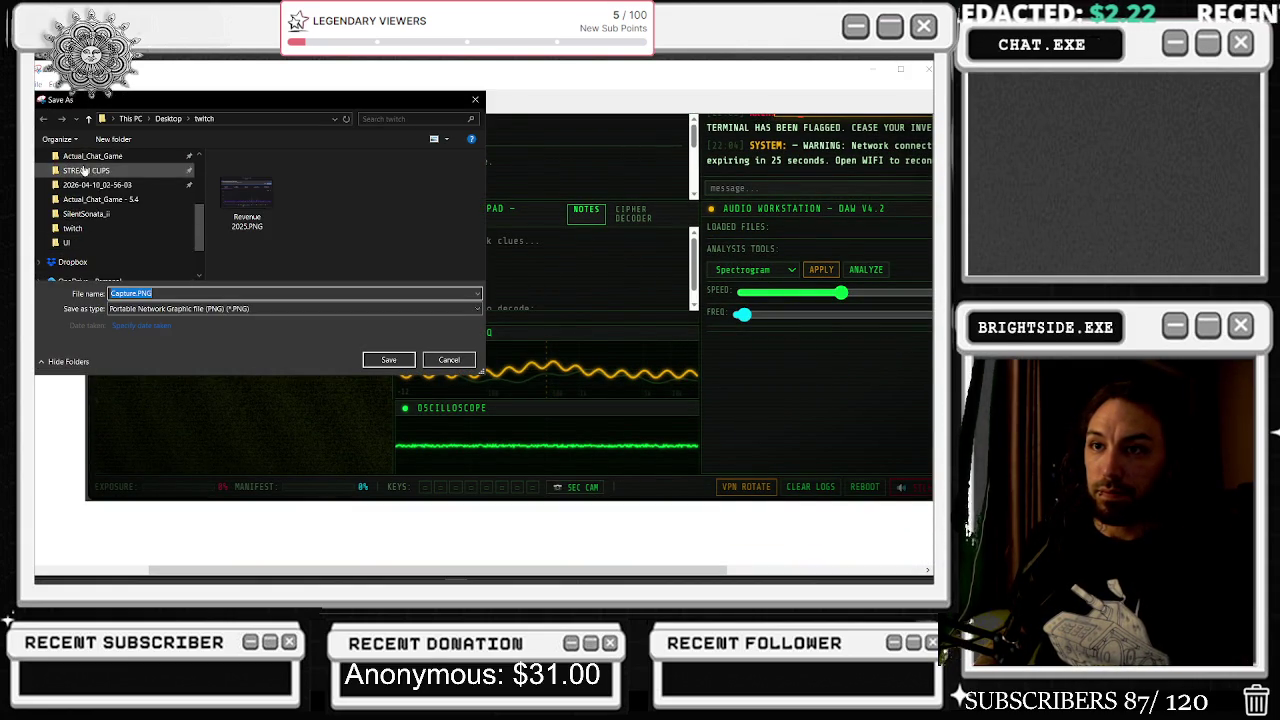
click(112, 181)
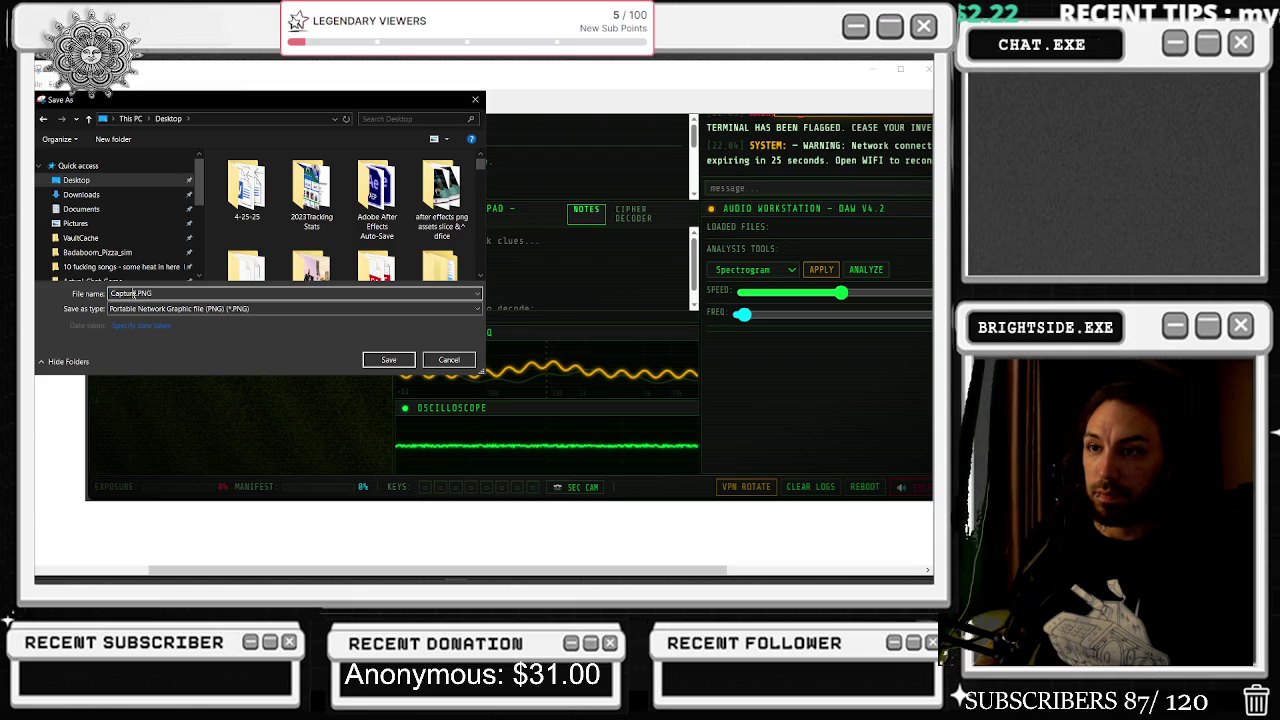
key(BackSpace)
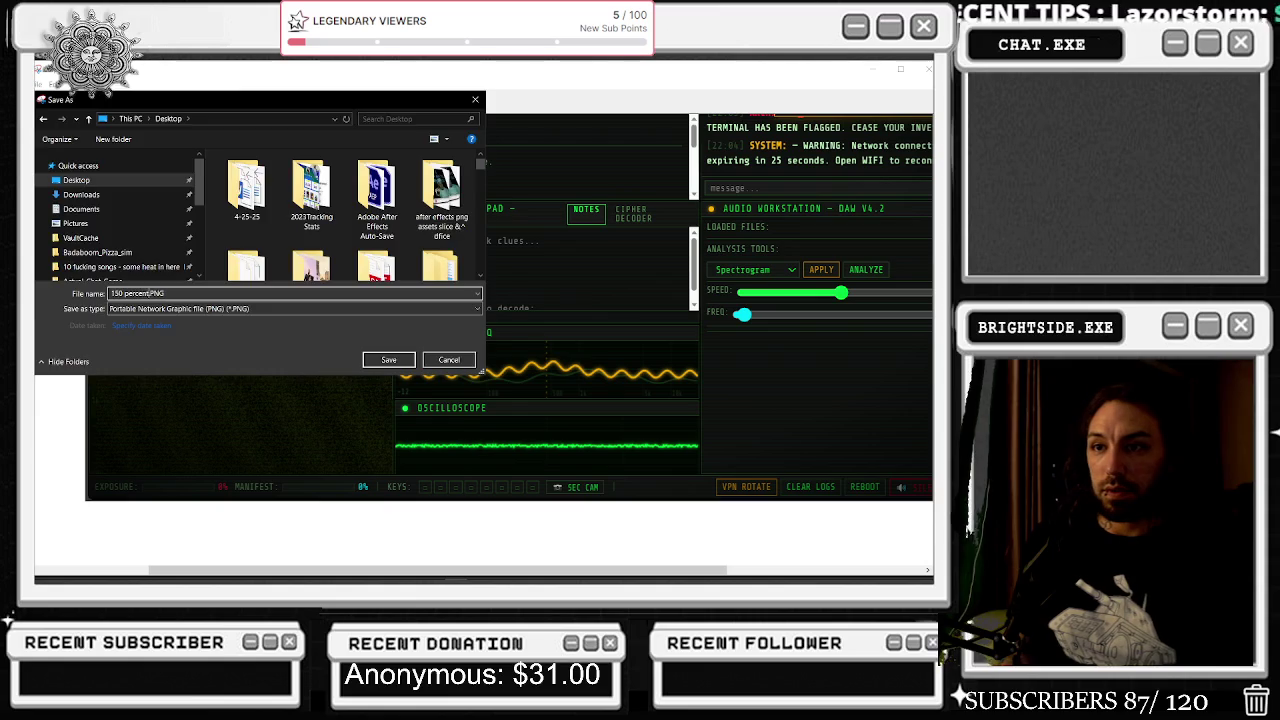
key(Return)
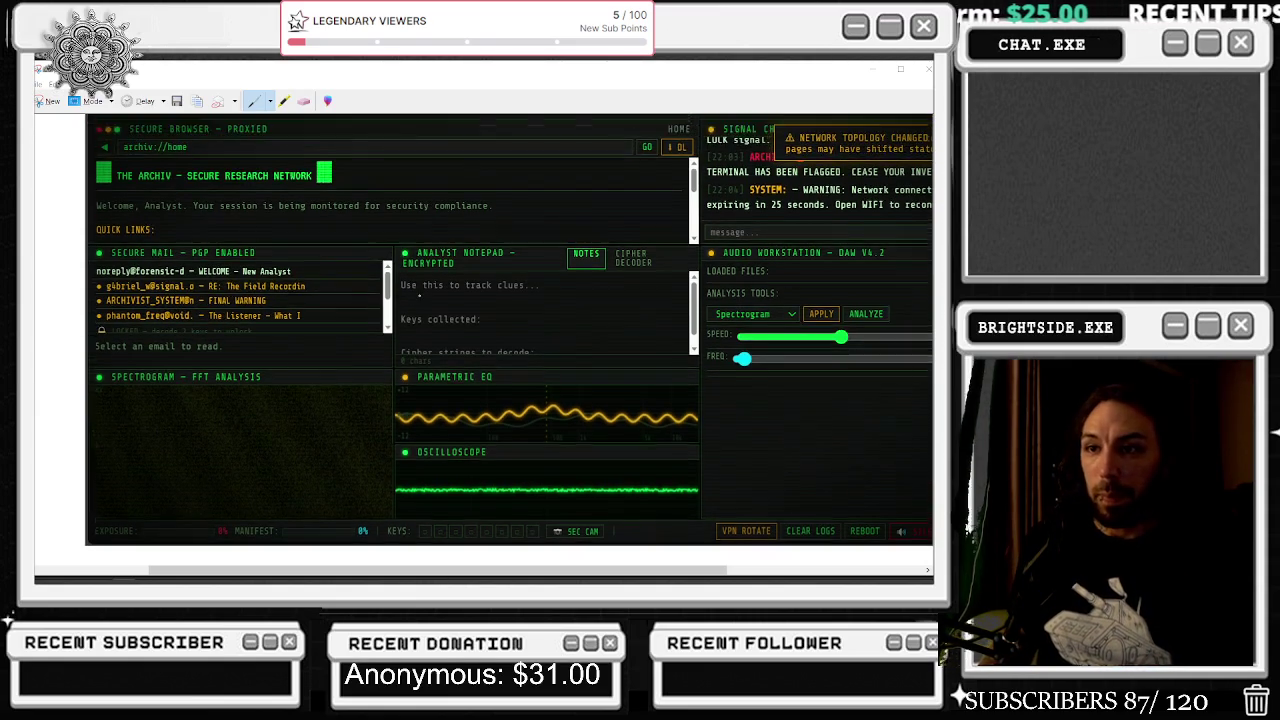
- Close the snip editor, review the .panel CSS rules in audio_forensics.html, then close Notepad++
click(927, 69)
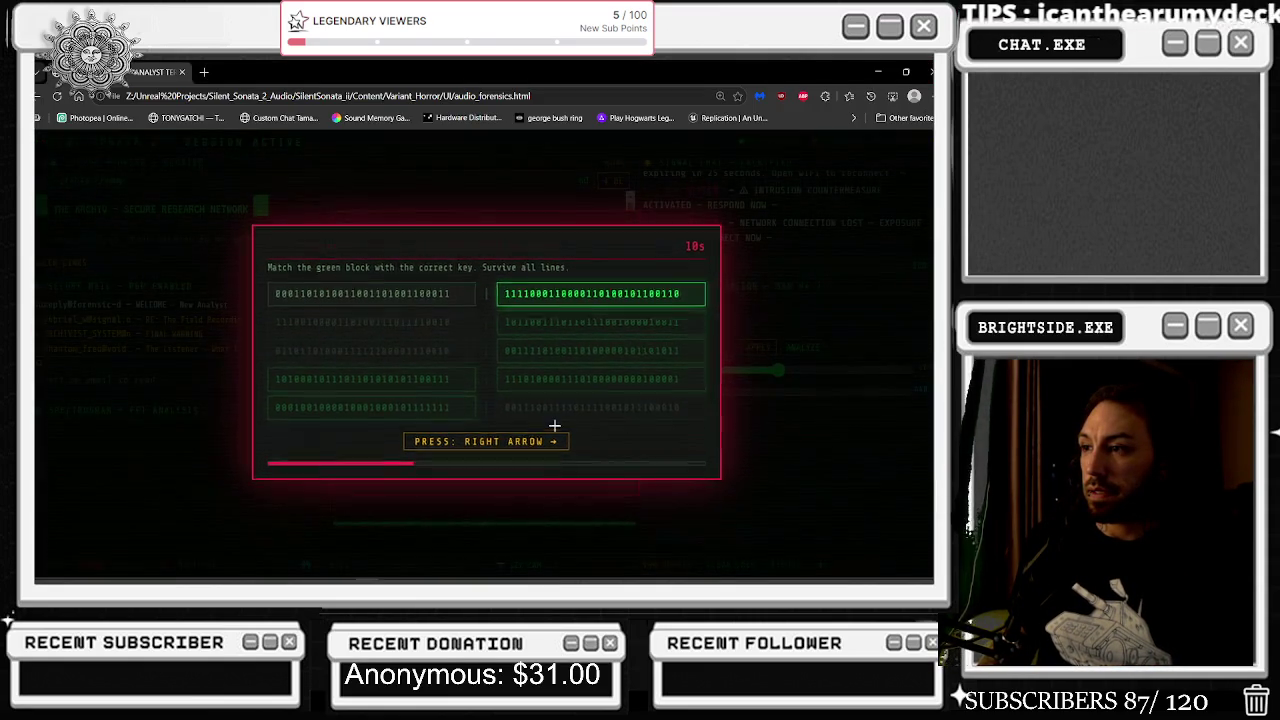
key(alt+Tab)
click(589, 457)
click(915, 215)
click(519, 275)
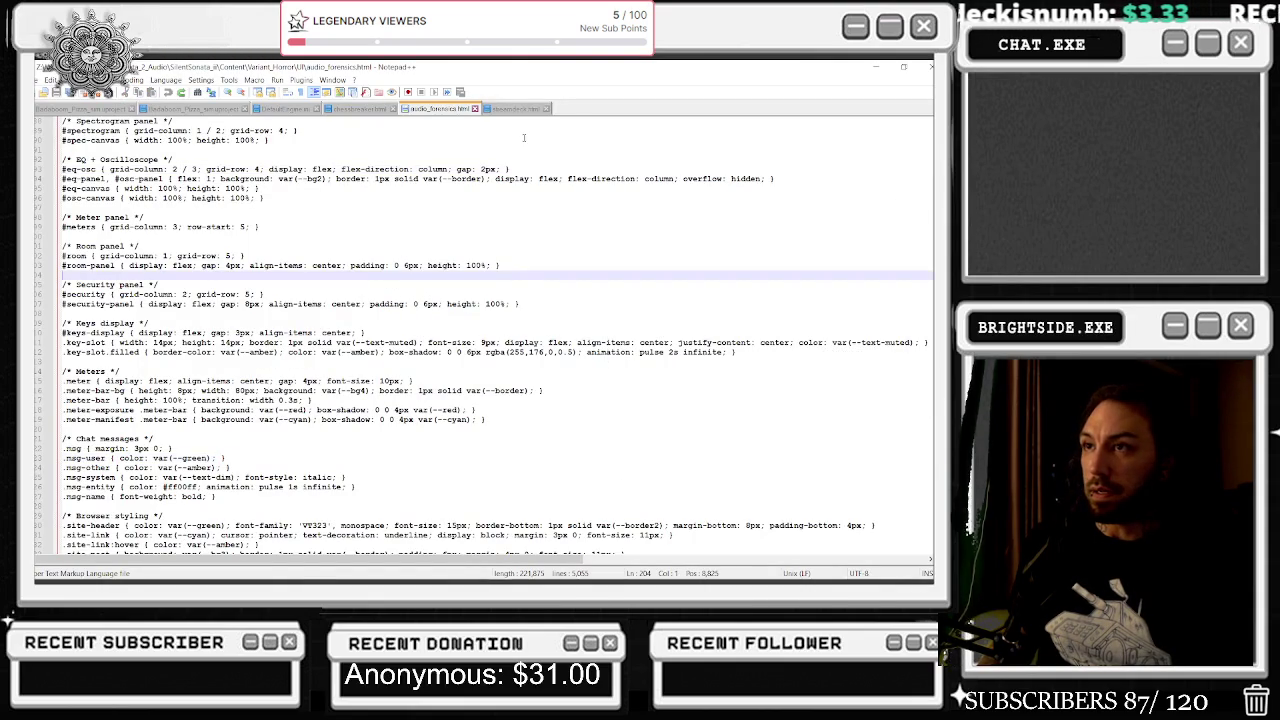
scroll(571, 432, down, 2)
scroll(571, 432, up, 15)
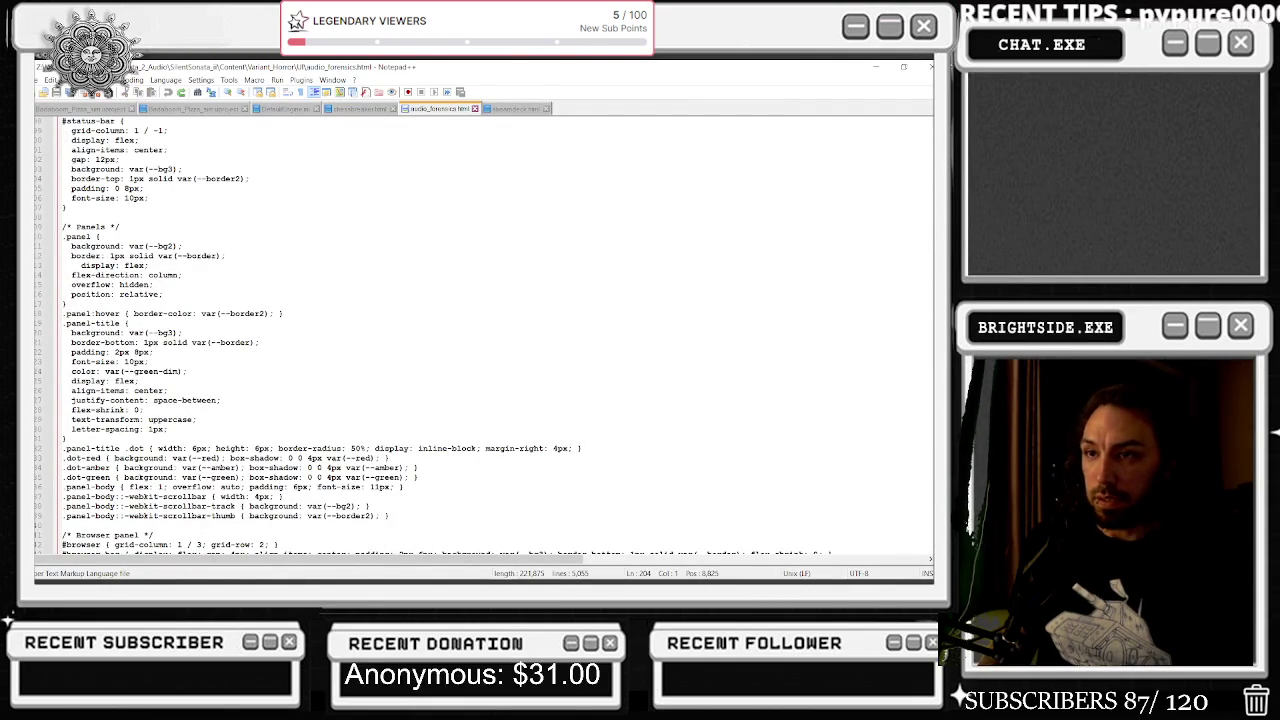
click(928, 66)
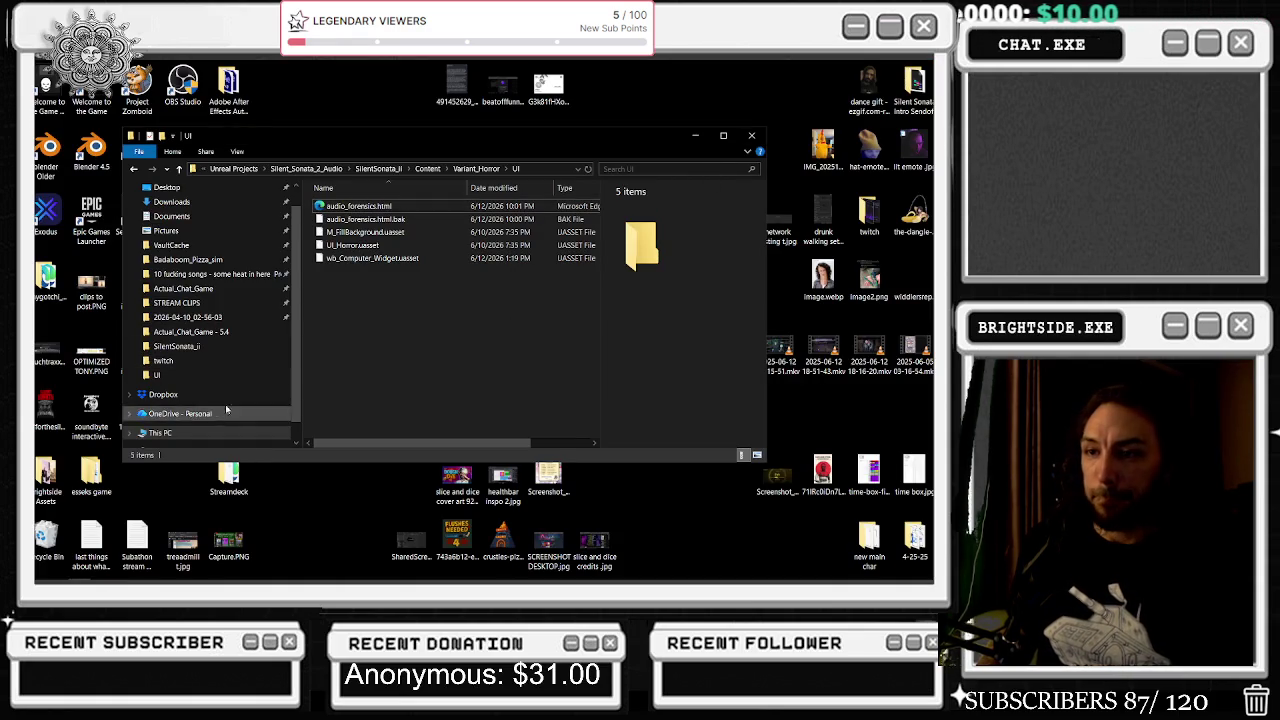
- Launch SilentSonata_ii.uproject from the SilentSonata_ii folder and bring up an Edge window
click(399, 170)
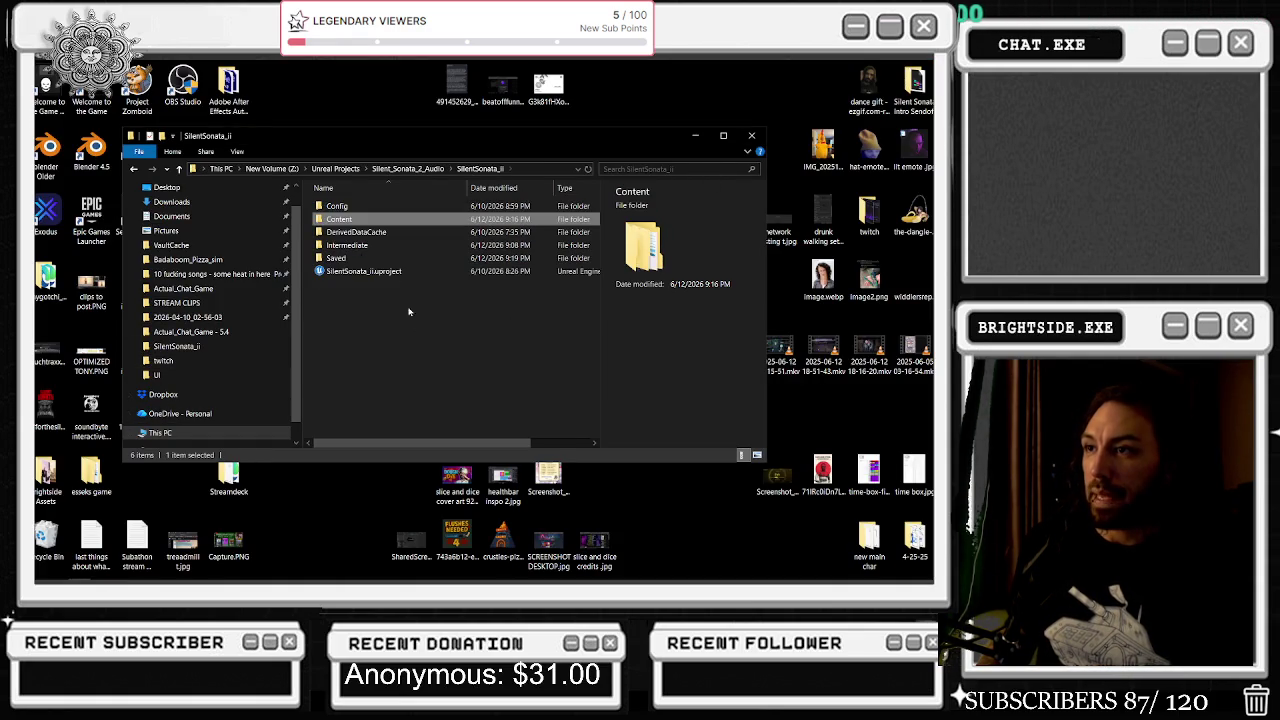
click(385, 272)
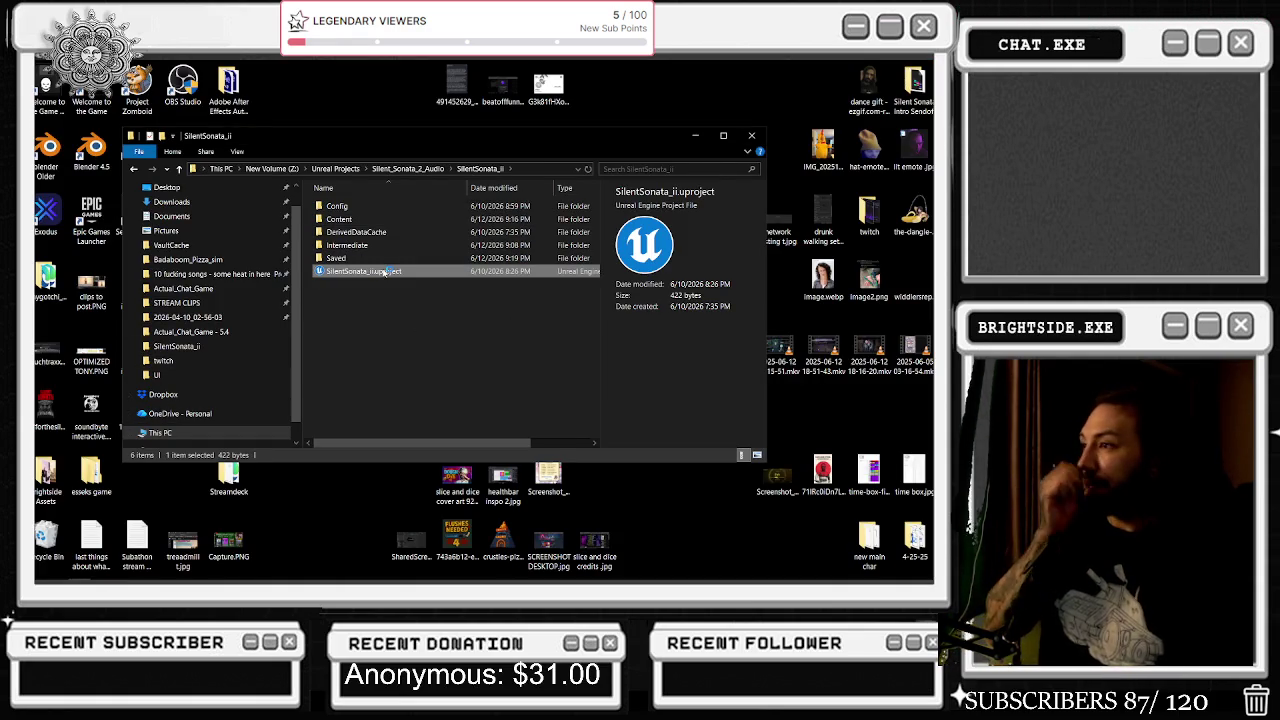
double_click(385, 272)
click(370, 570)
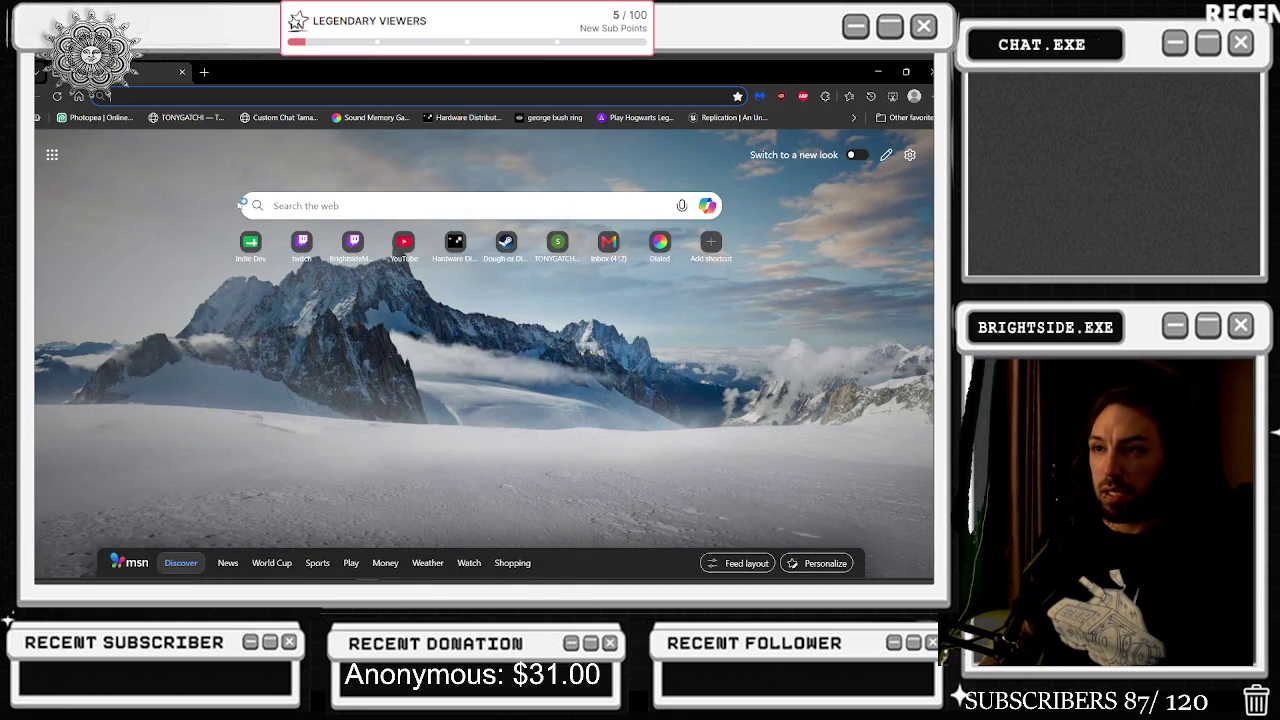
- Restore Edge to view the UE 5.4 optimization chat, close Explorer, and minimize everything to the desktop
mouse_move(533, 72)
mouse_down()
mouse_move(390, 506)
mouse_move(313, 222)
mouse_move(34, 222)
mouse_up()
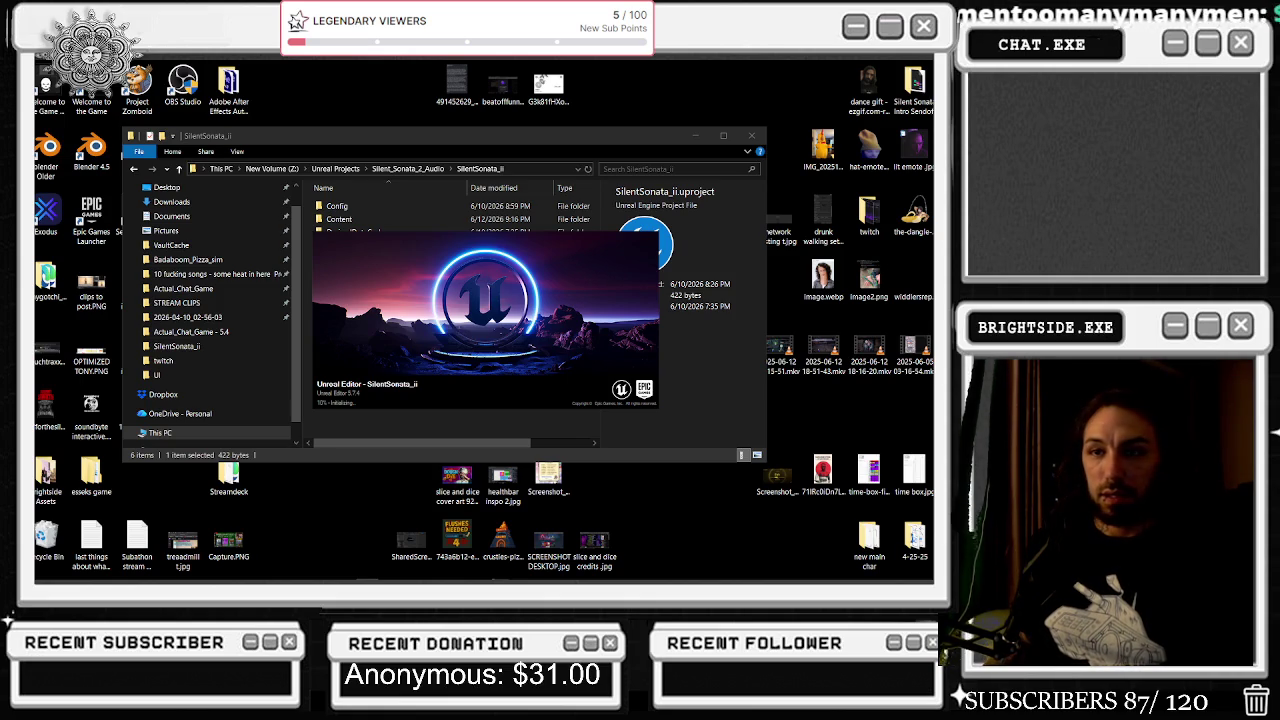
drag(525, 600, 603, 434)
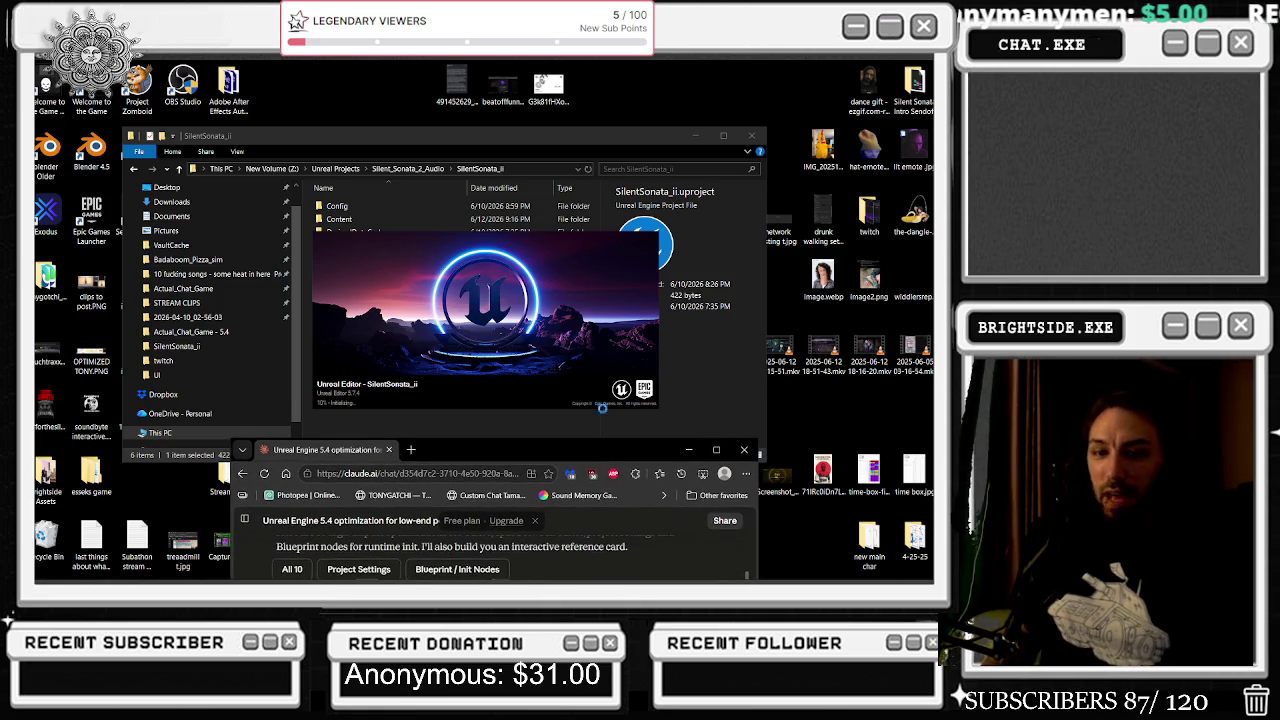
click(751, 135)
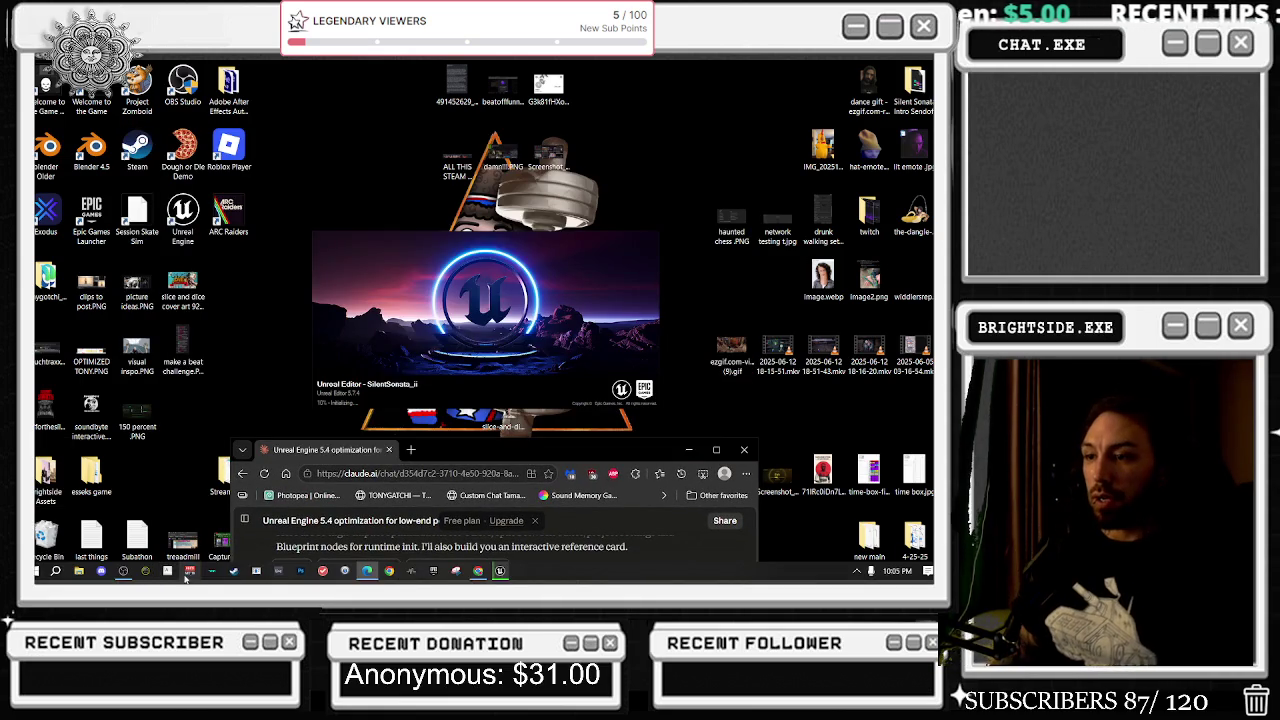
click(410, 449)
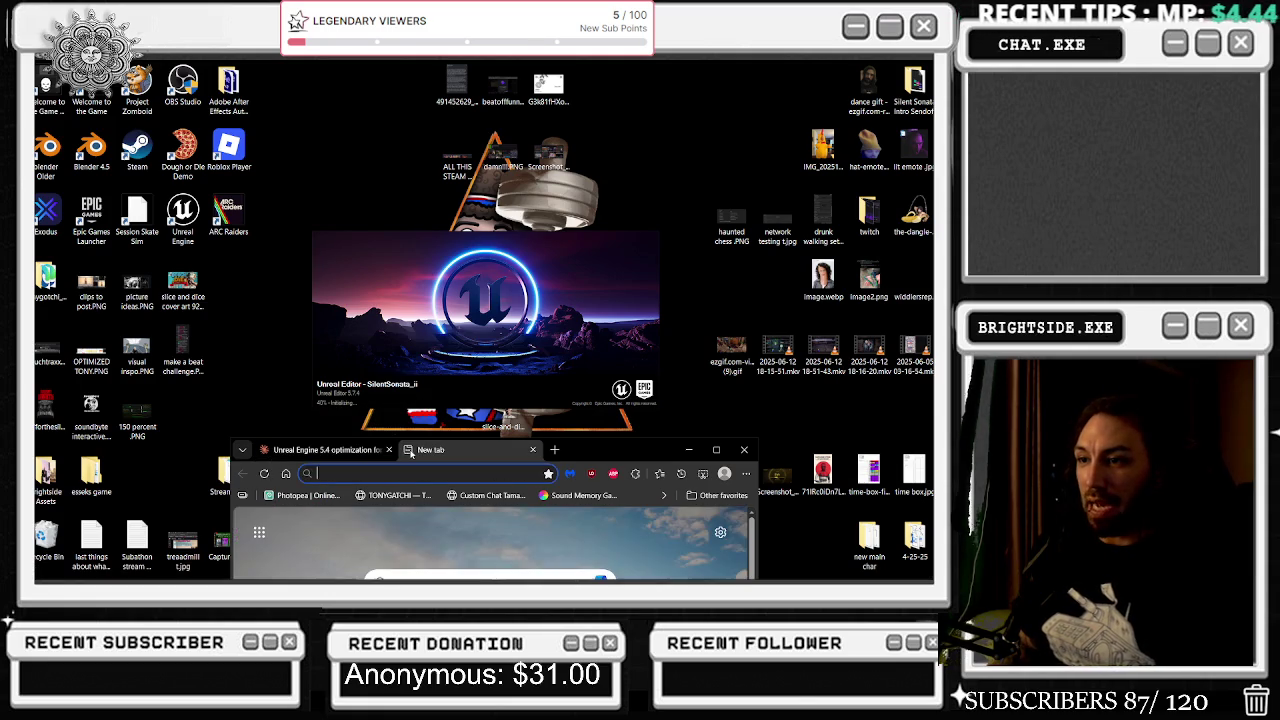
drag(651, 449, 628, 170)
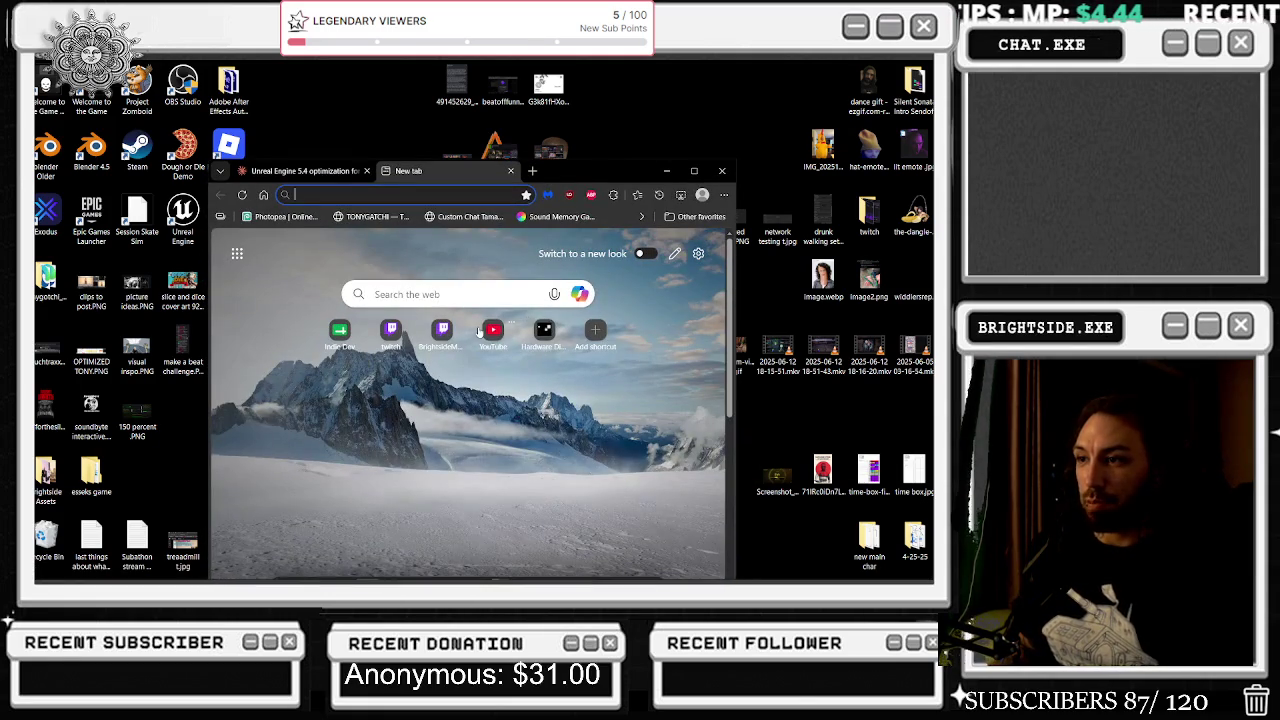
click(511, 172)
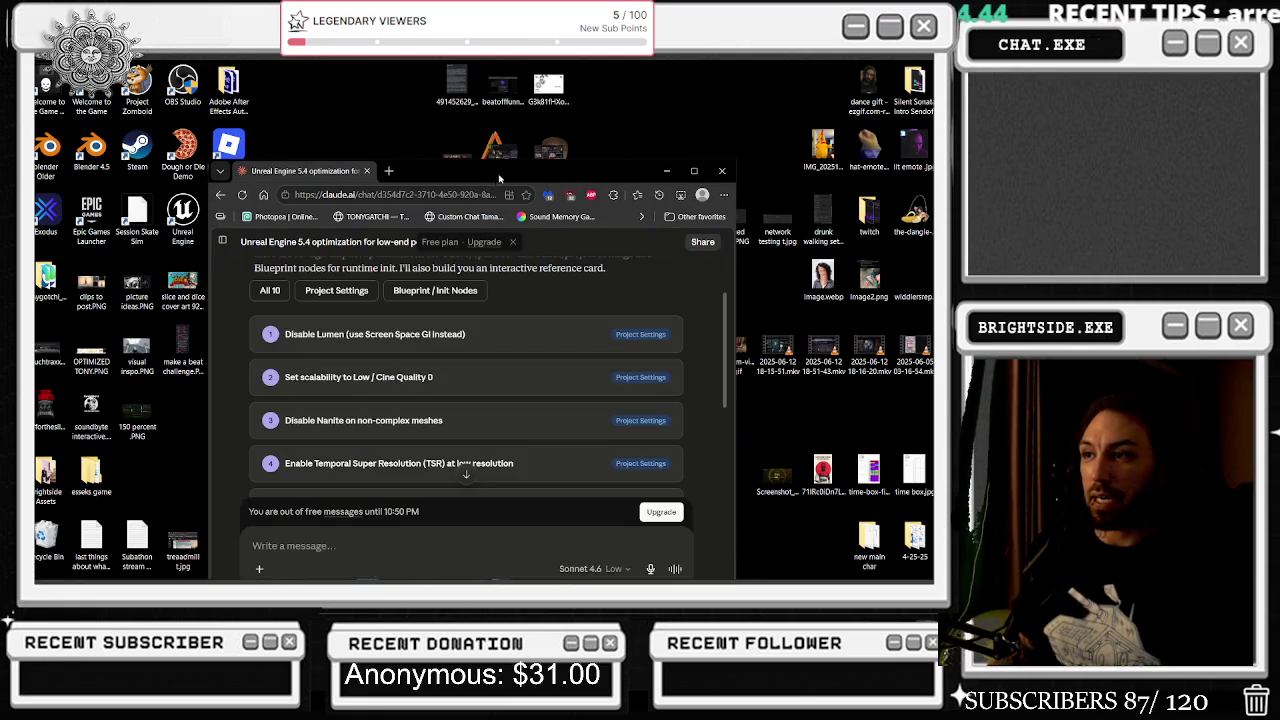
key(super+d)
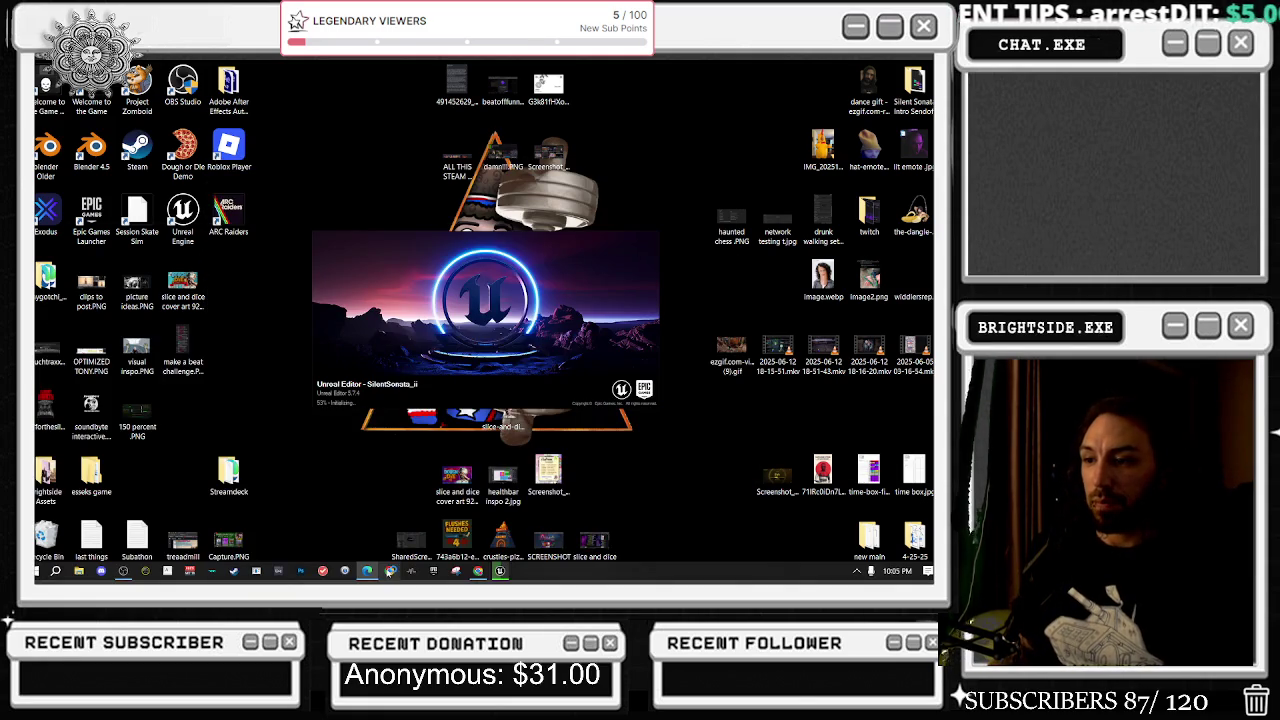
right_click(536, 567)
- Open Task Manager's process list and end the AnyDesk process
click(576, 506)
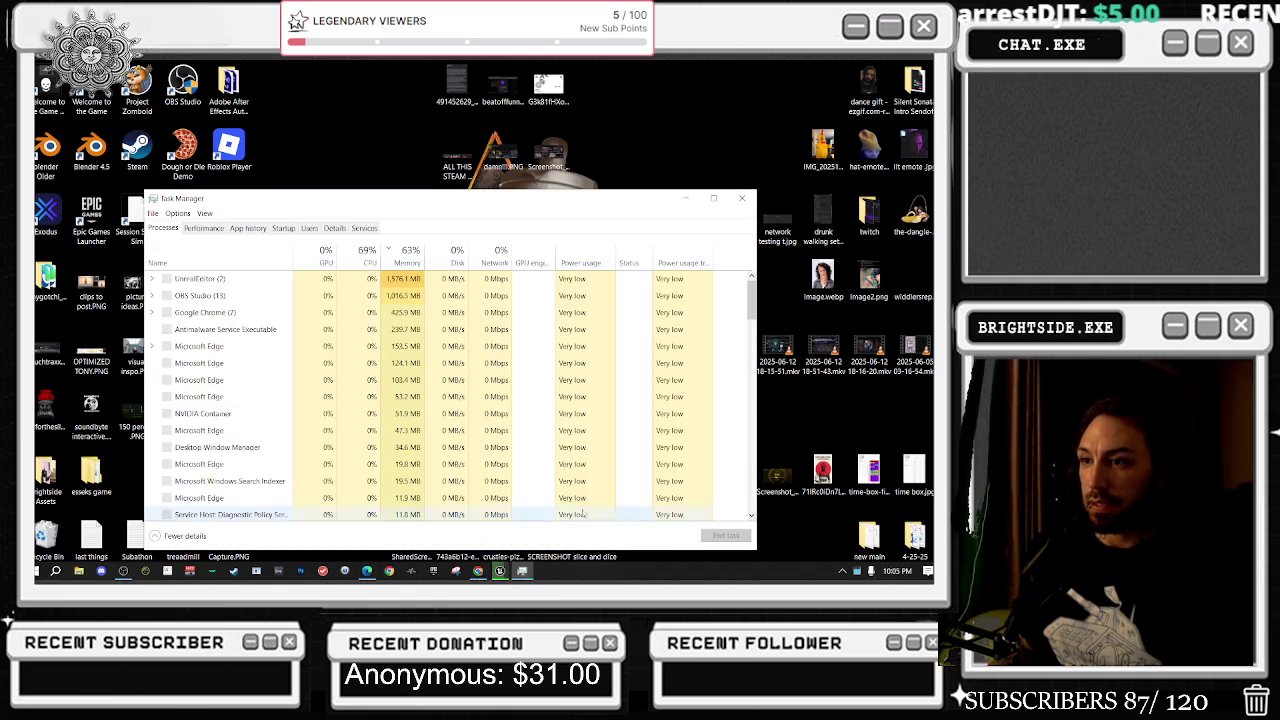
click(838, 573)
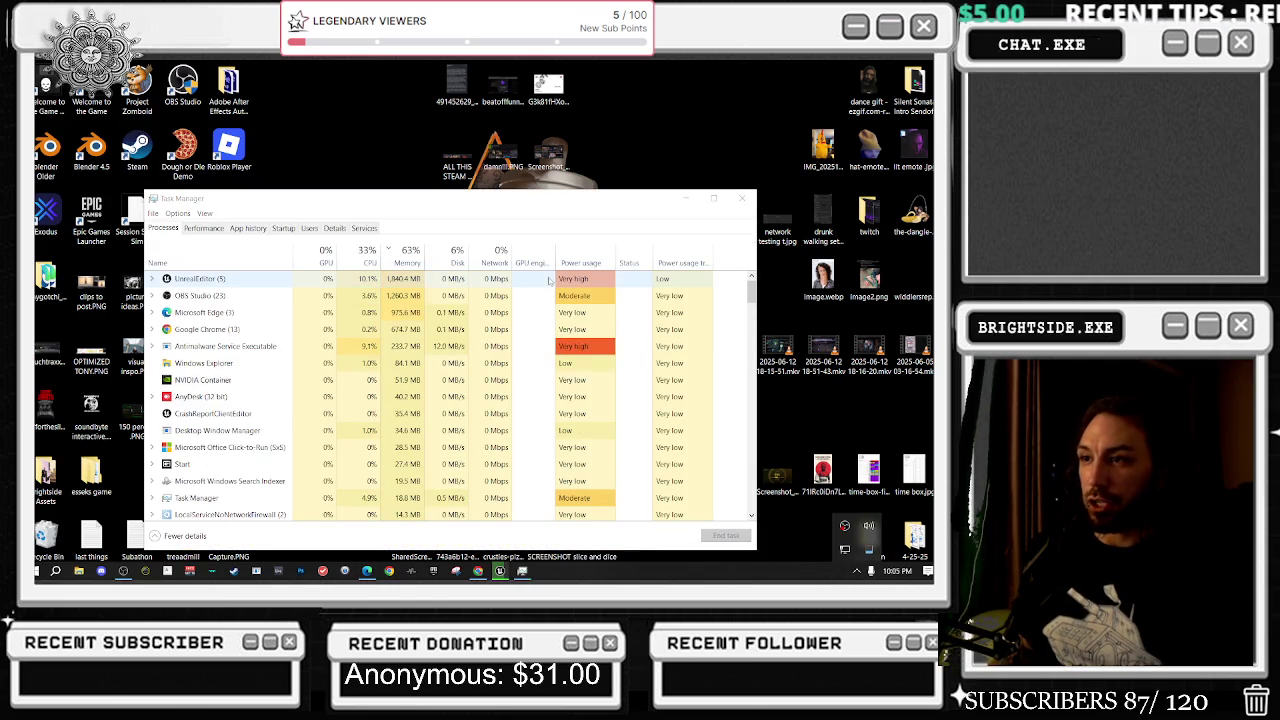
click(193, 400)
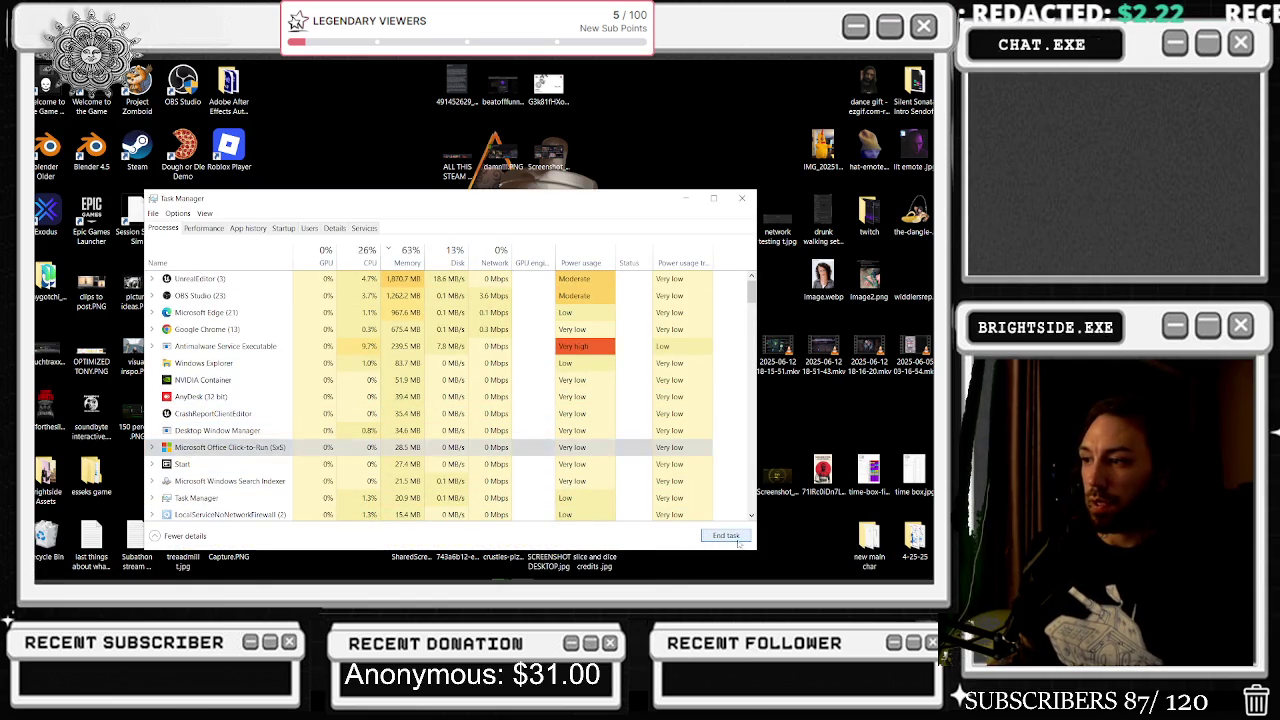
click(200, 350)
click(200, 397)
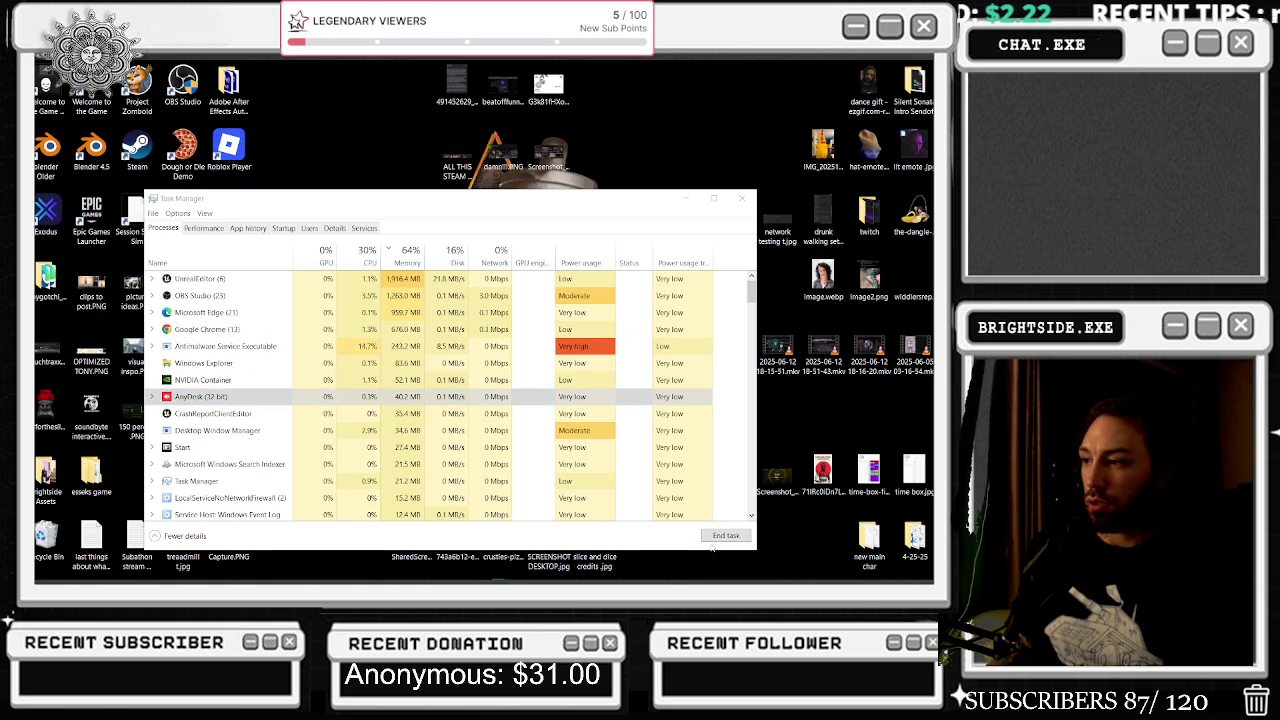
click(726, 536)
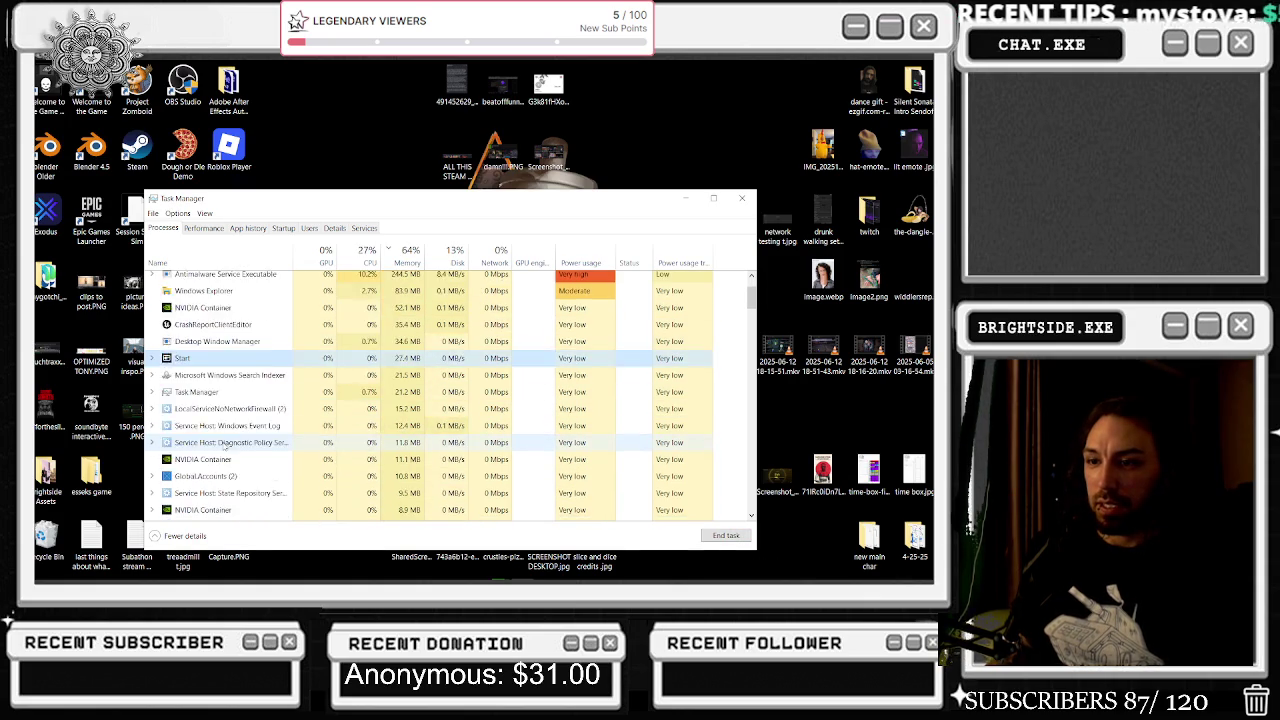
- End the Microsoft Office Click-to-Run, EpicWebHelper and Gaming Services processes
scroll(216, 413, down, 3)
click(216, 414)
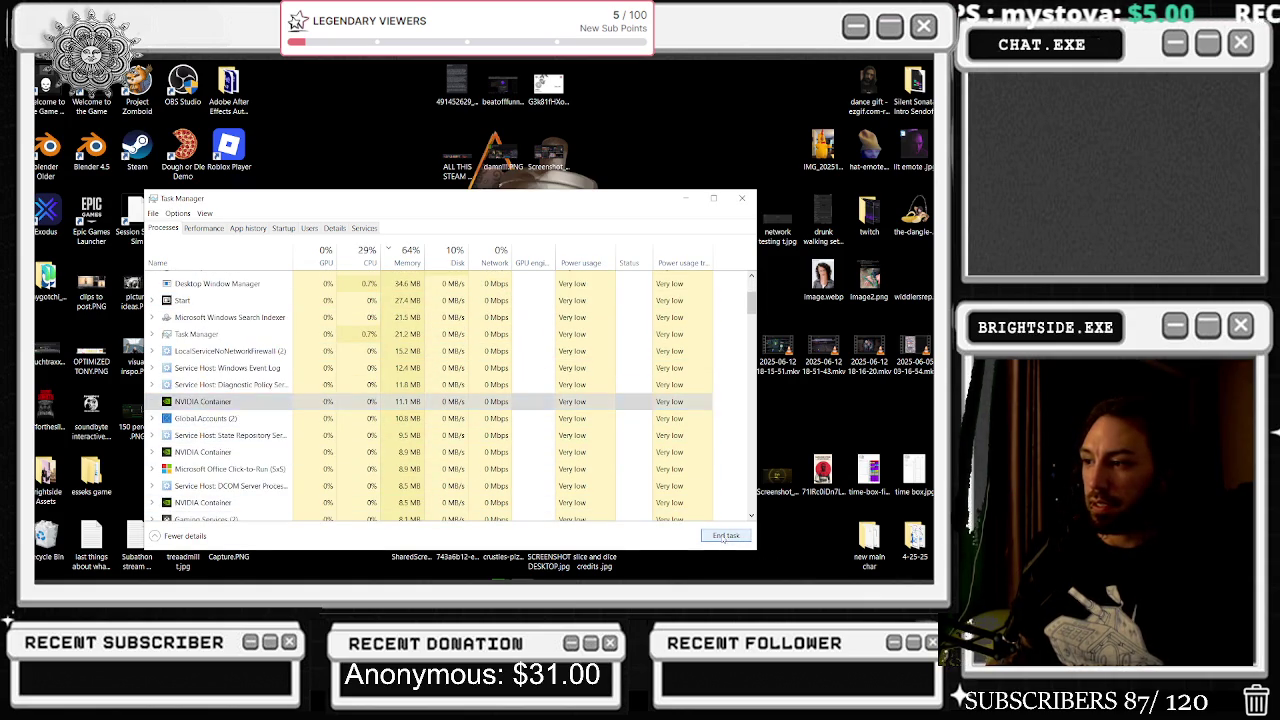
click(188, 405)
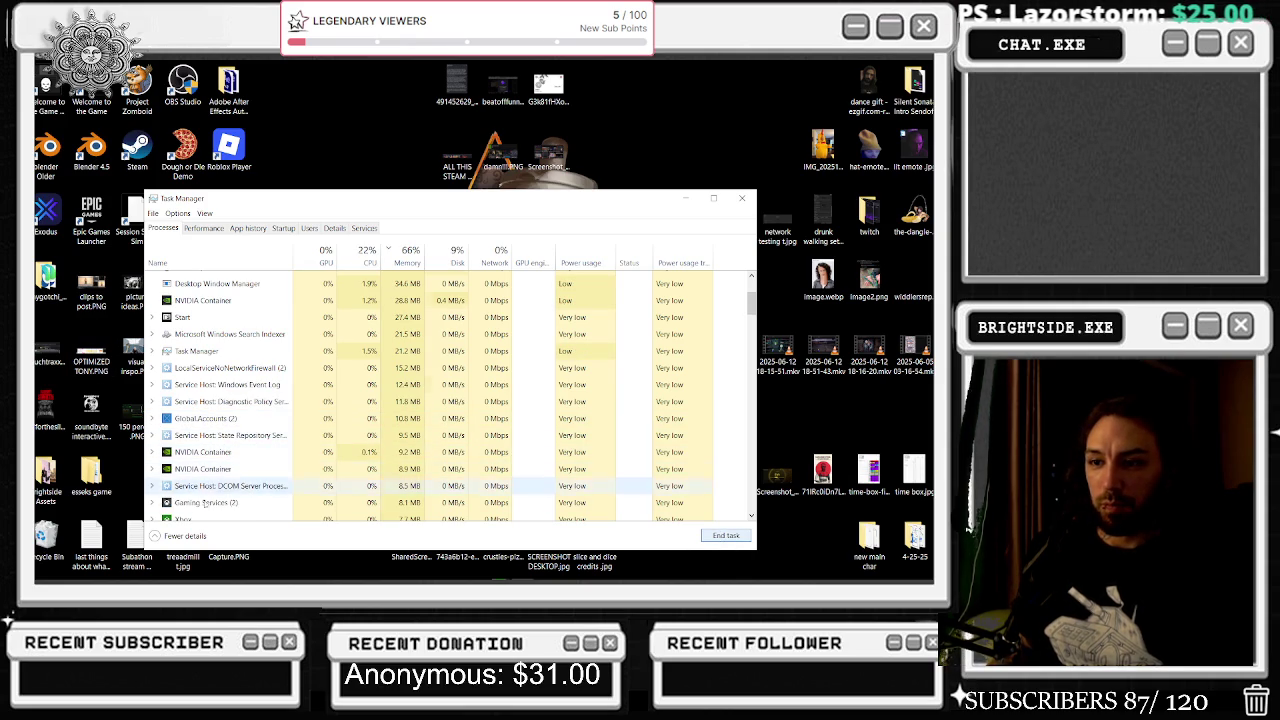
click(722, 536)
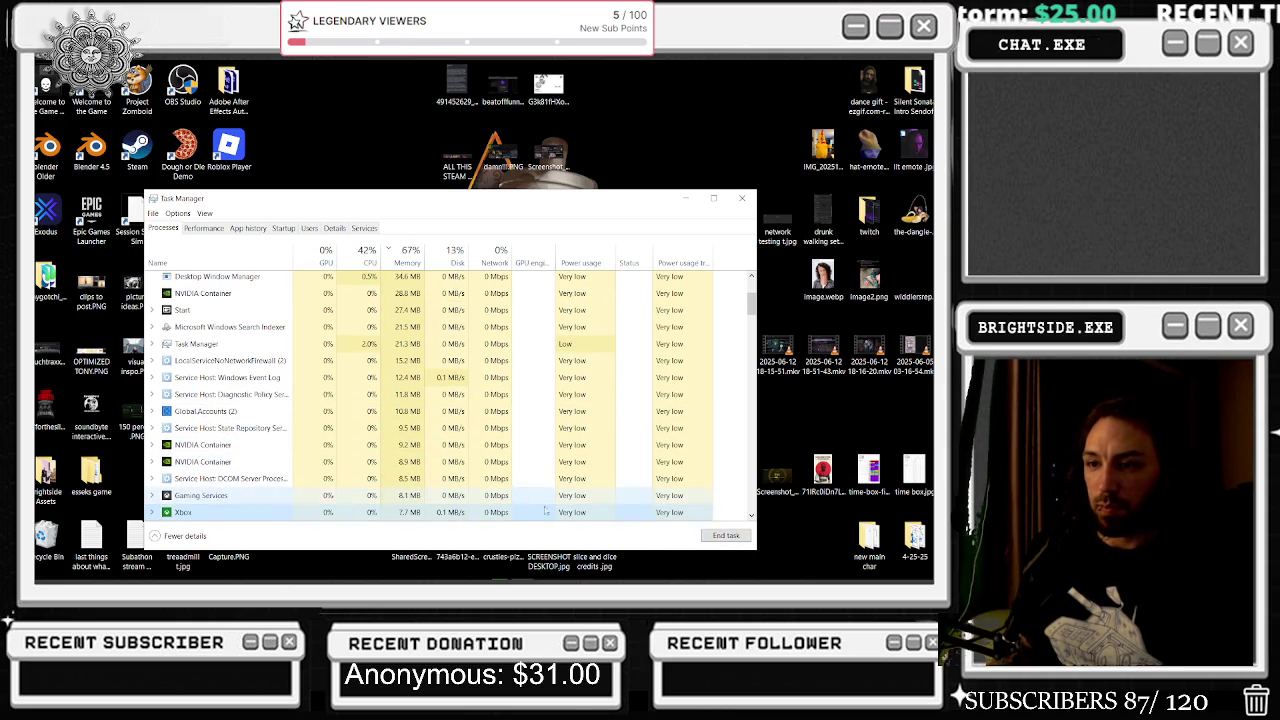
scroll(203, 452, down, 3)
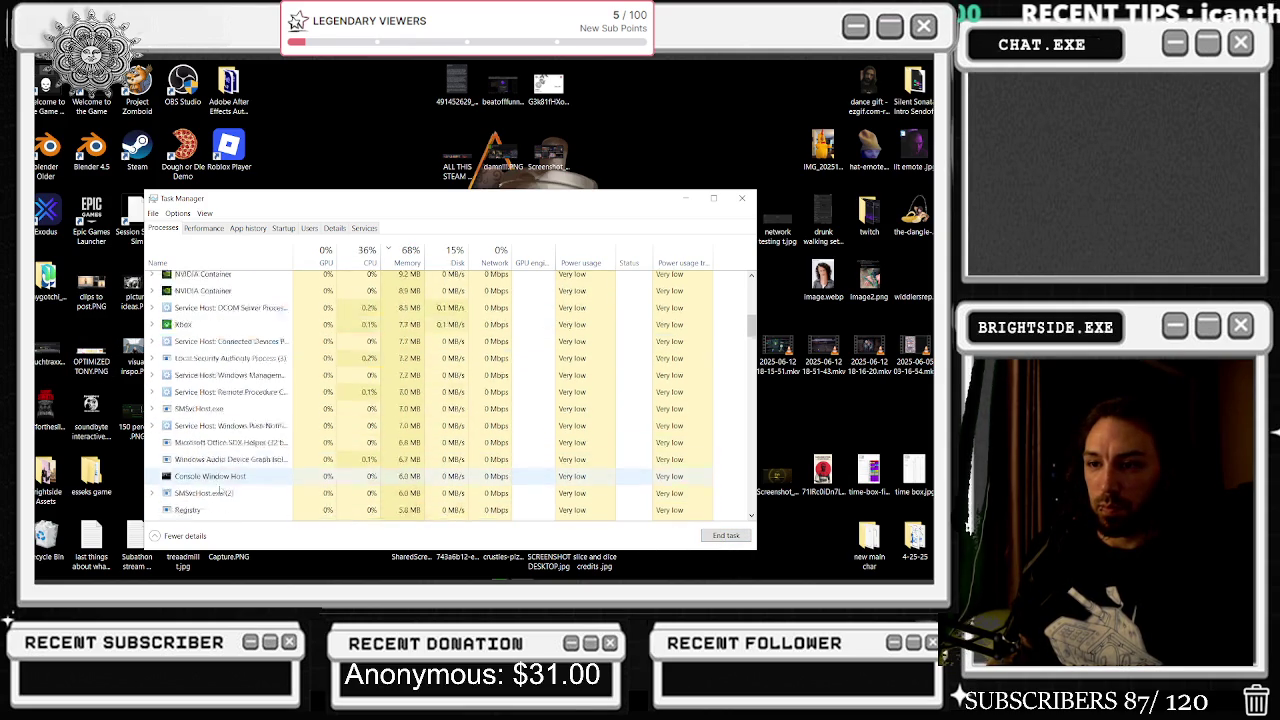
scroll(219, 487, up, 5)
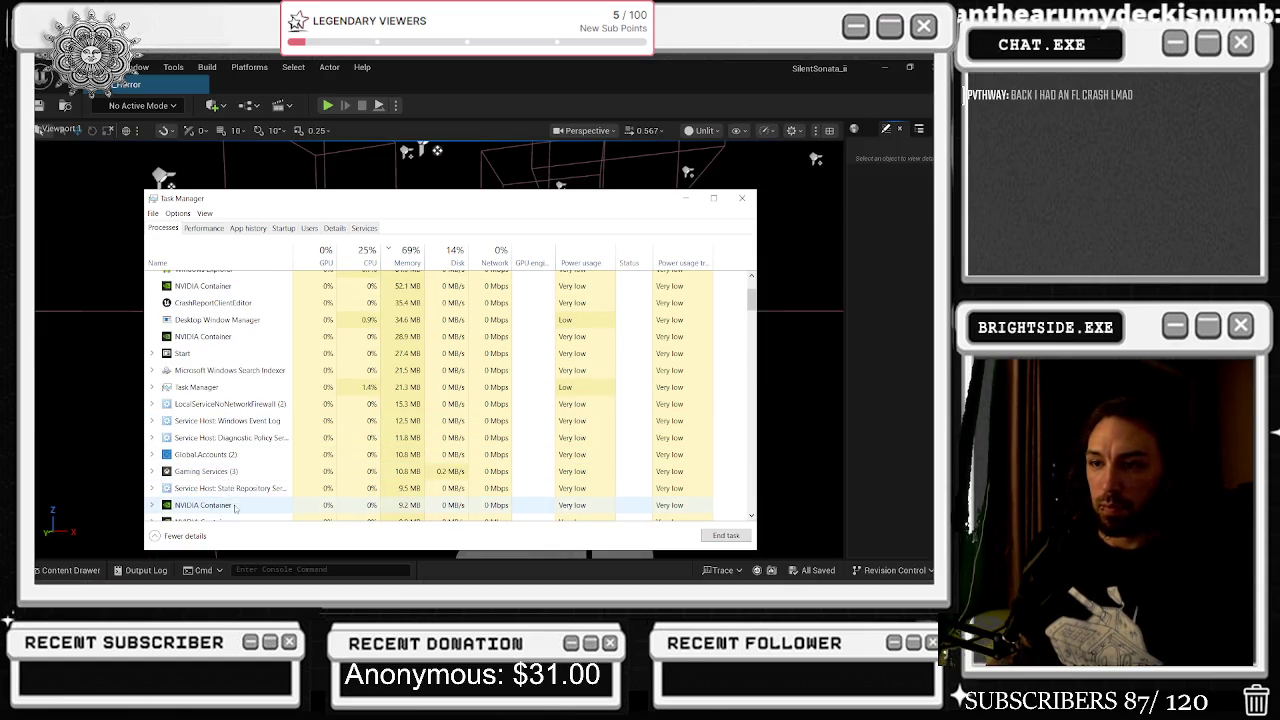
click(234, 475)
click(726, 536)
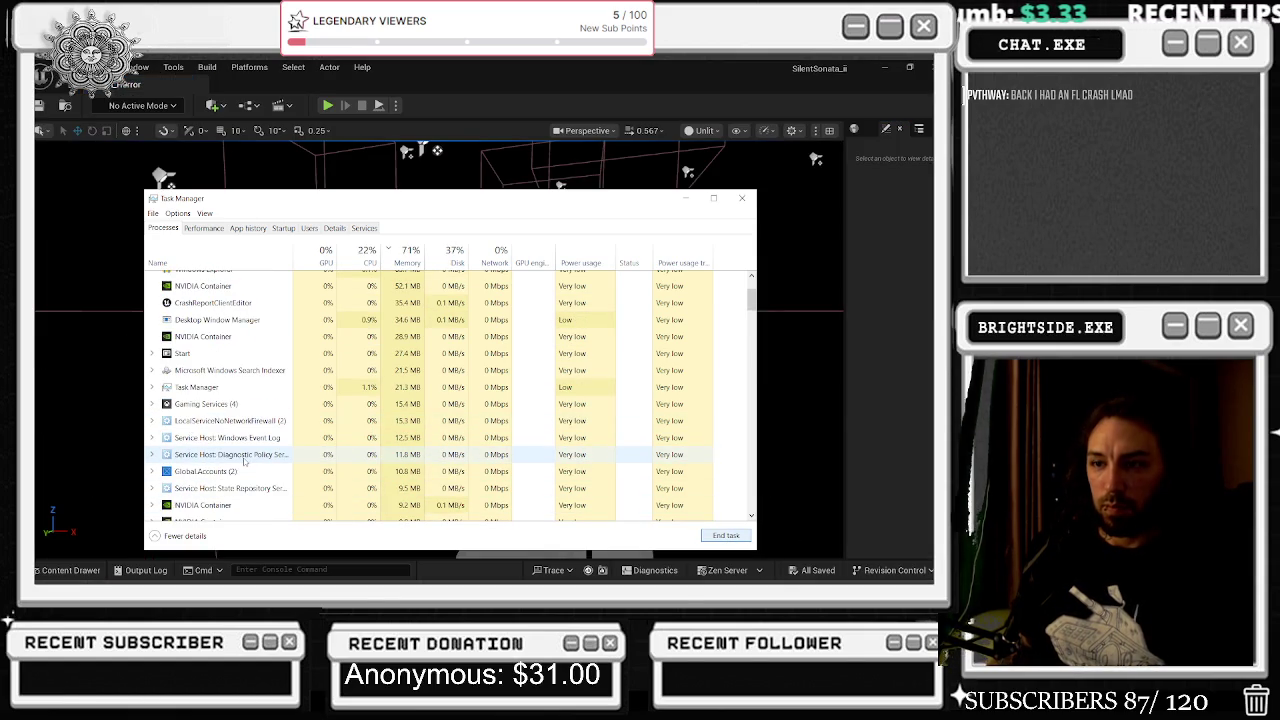
- Find the AnyDesk (32 bit) process again and end it
click(250, 337)
scroll(252, 360, up, 2)
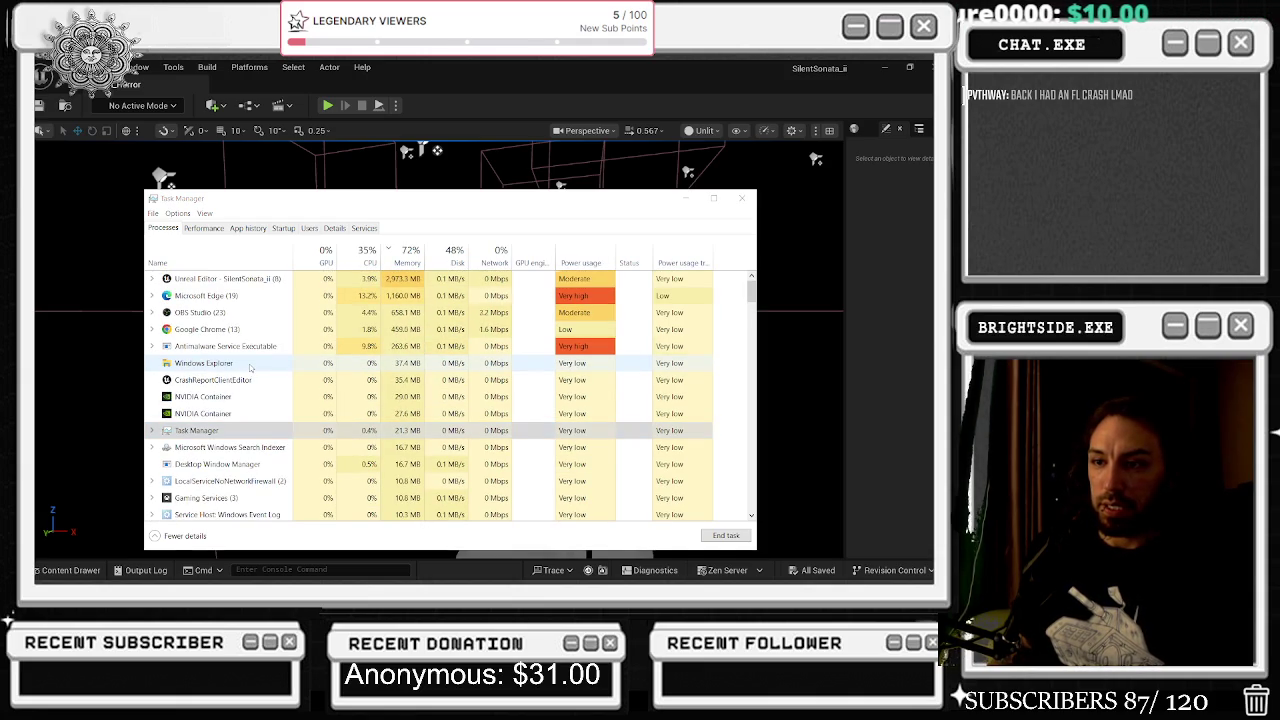
scroll(245, 385, down, 1)
scroll(240, 400, down, 1)
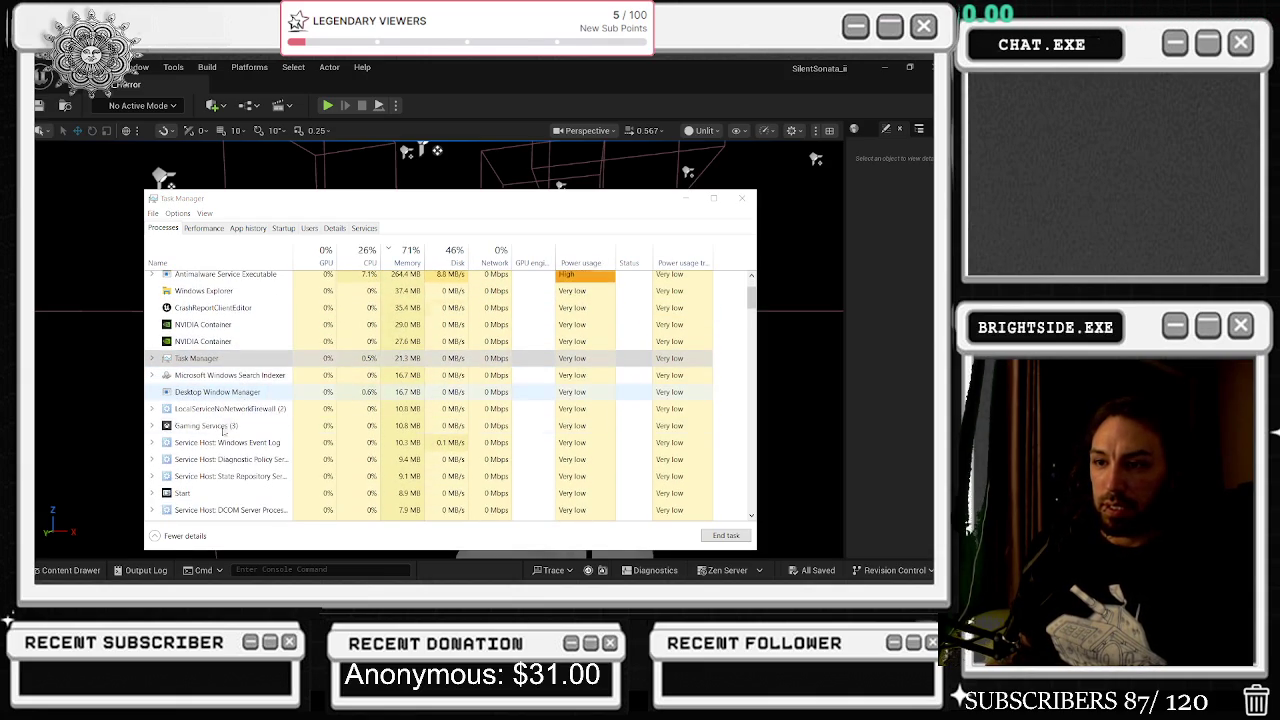
scroll(214, 460, down, 1)
scroll(196, 362, up, 1)
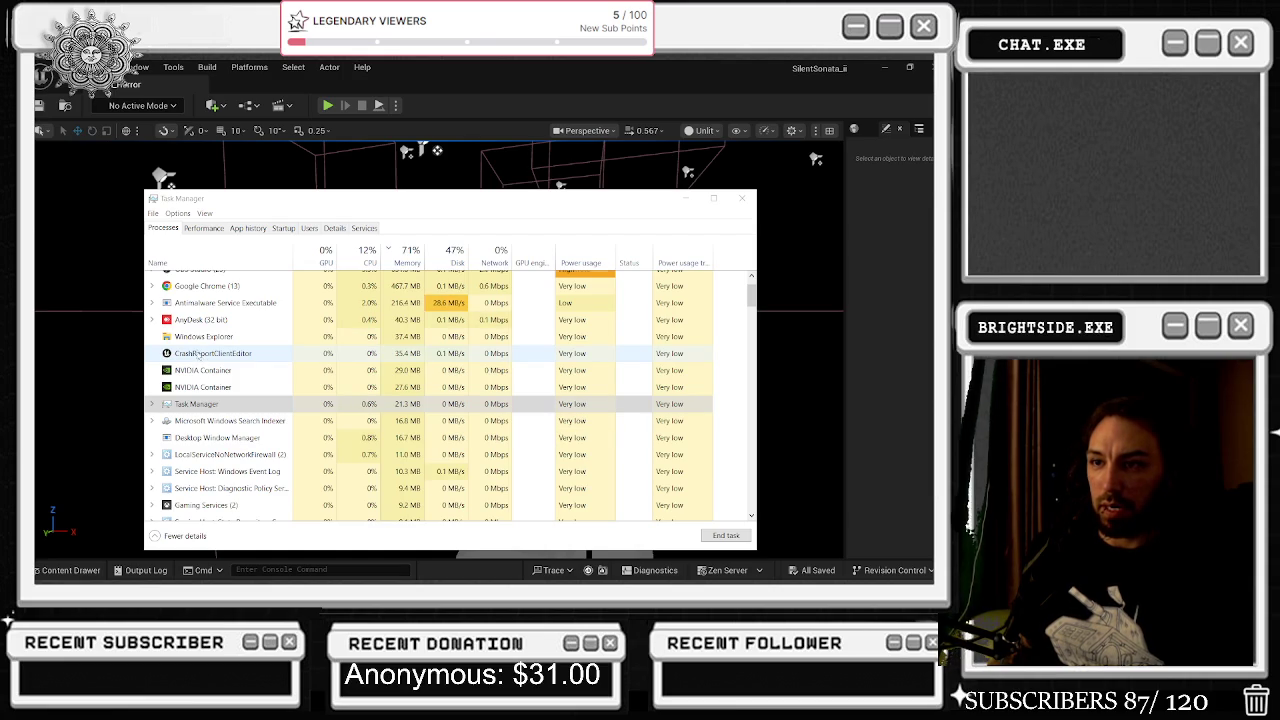
click(203, 319)
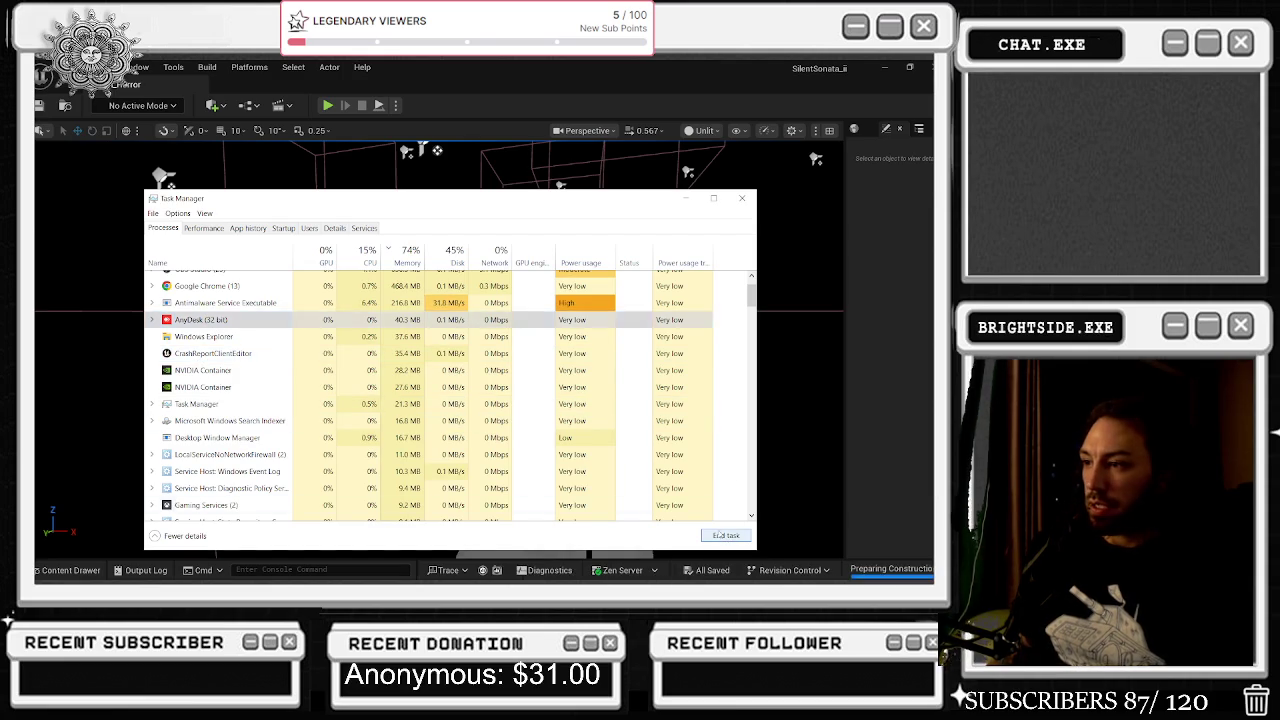
click(725, 536)
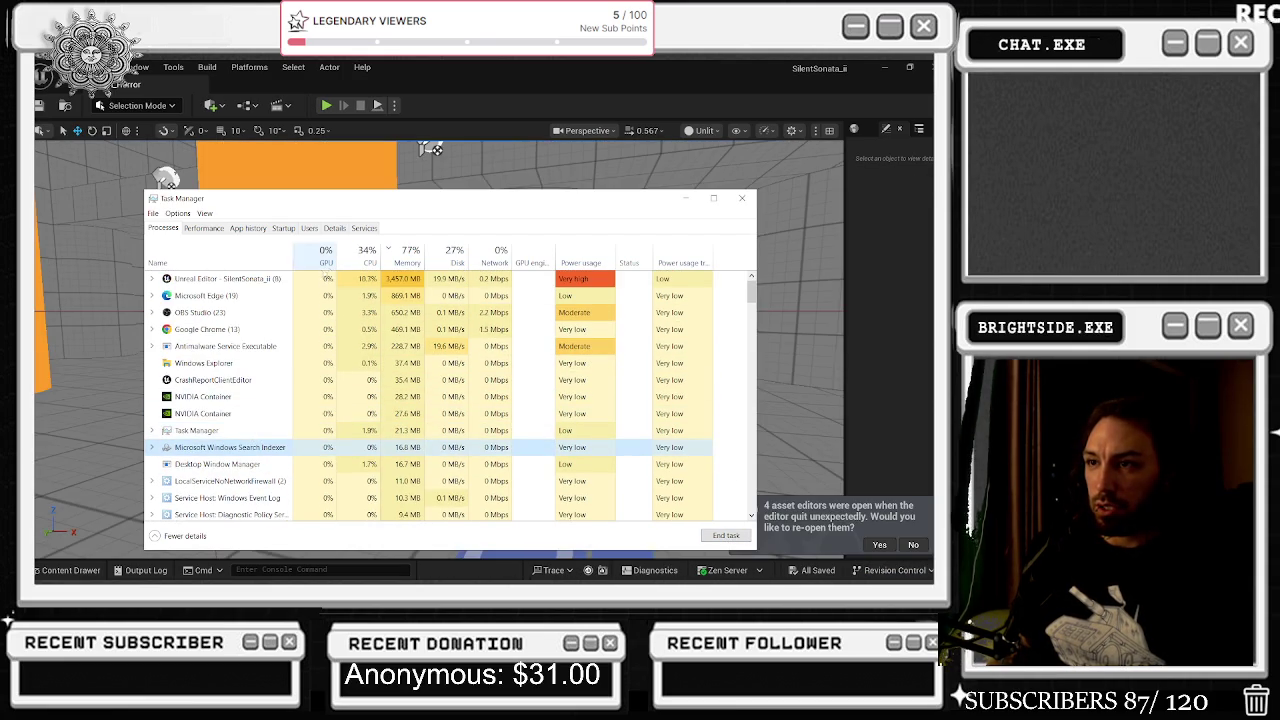
- Sort processes by memory, largest first, then close Task Manager
click(411, 262)
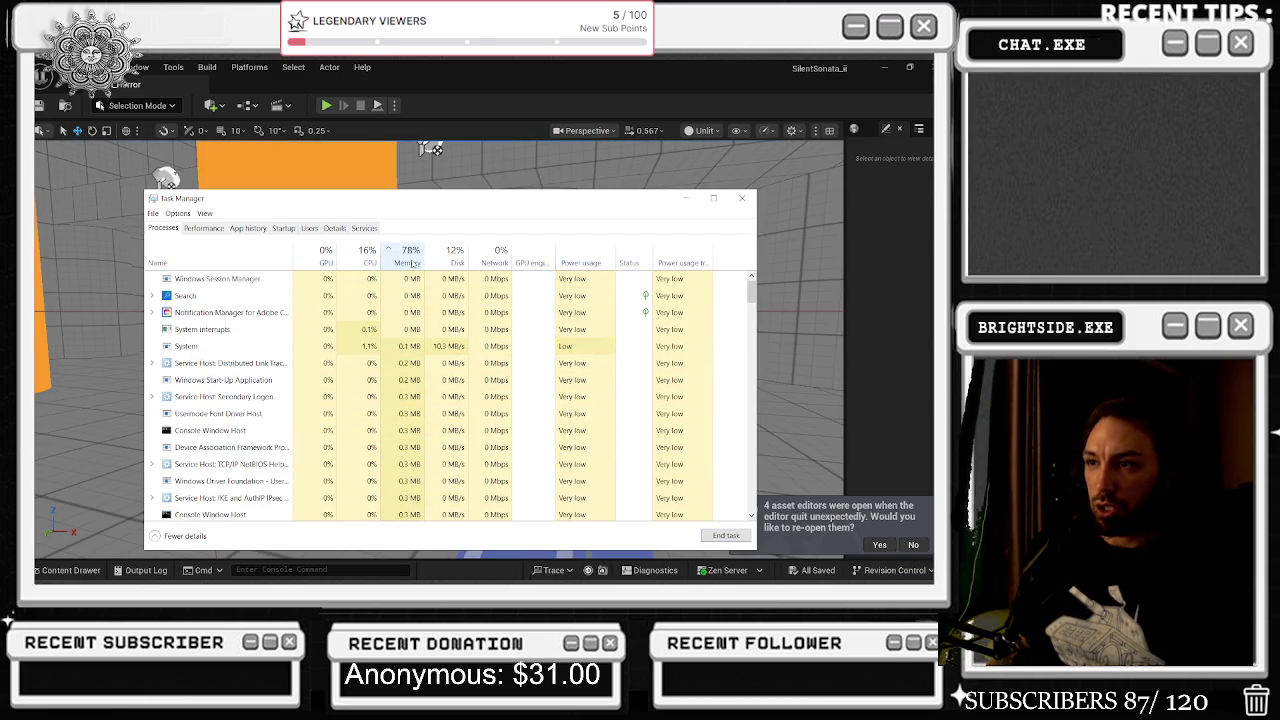
click(411, 262)
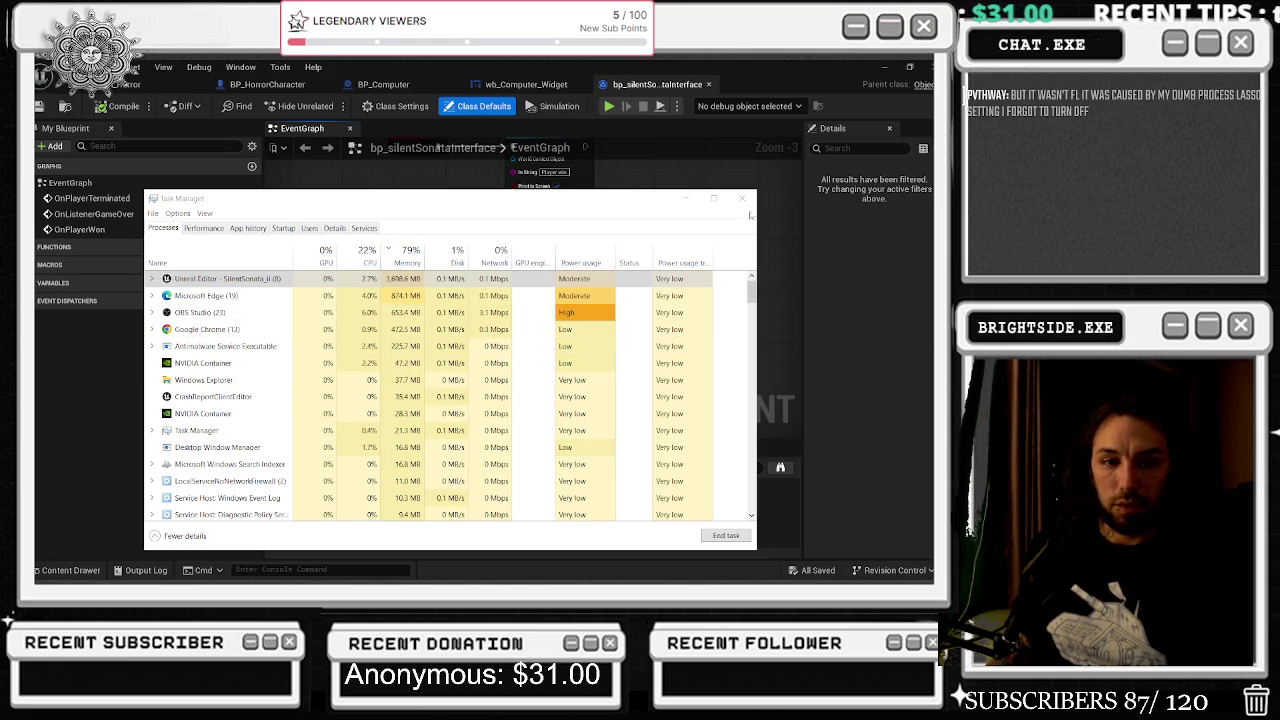
click(741, 198)
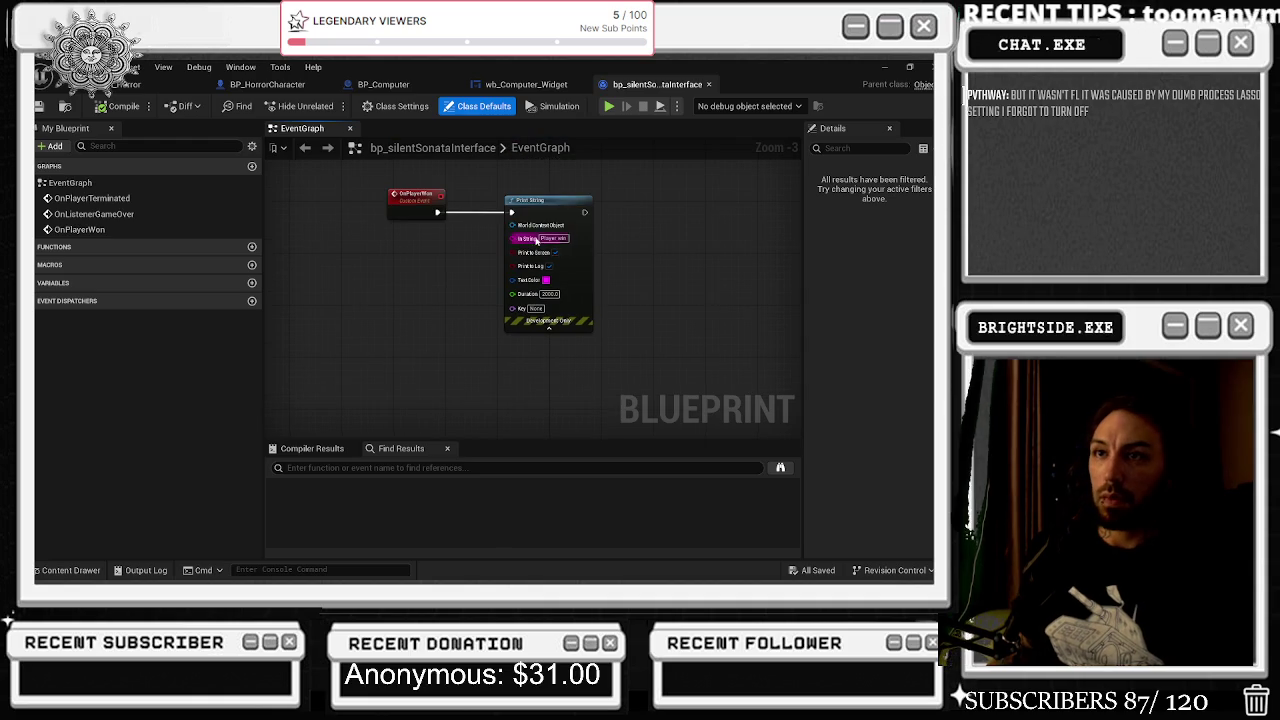
- Return to the level editor and open the Plugins browser
click(126, 84)
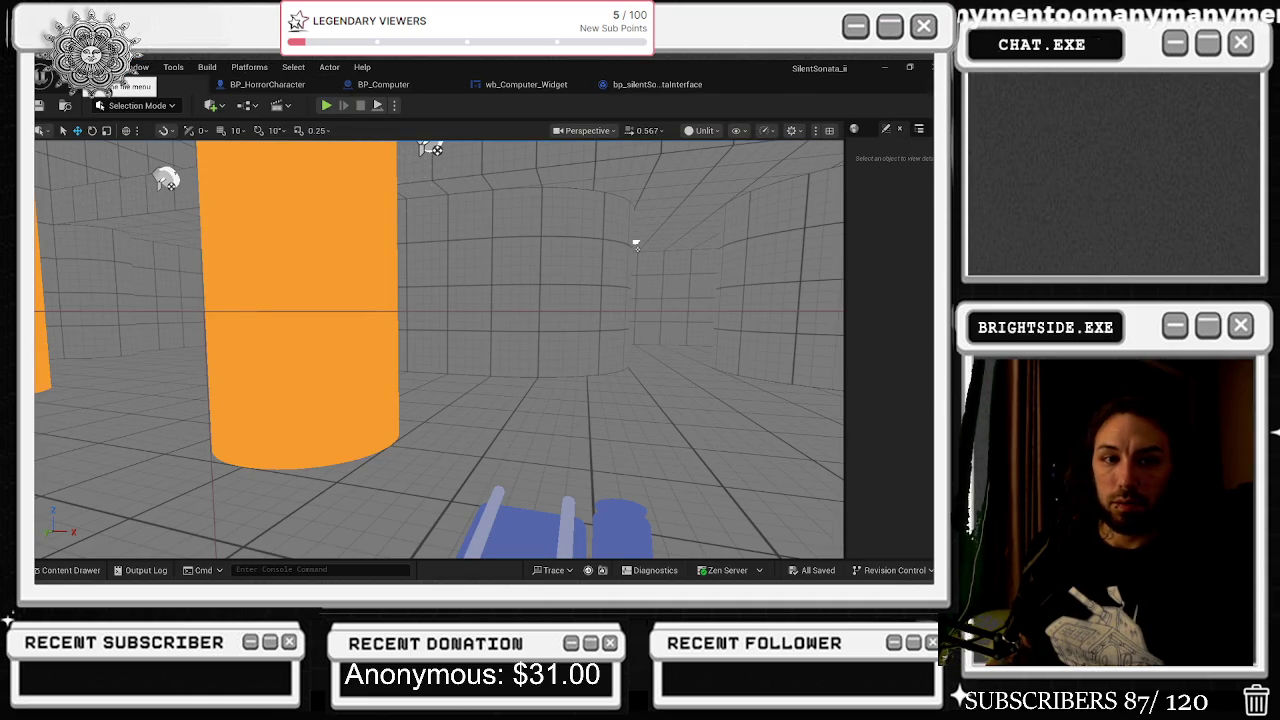
click(66, 67)
click(156, 275)
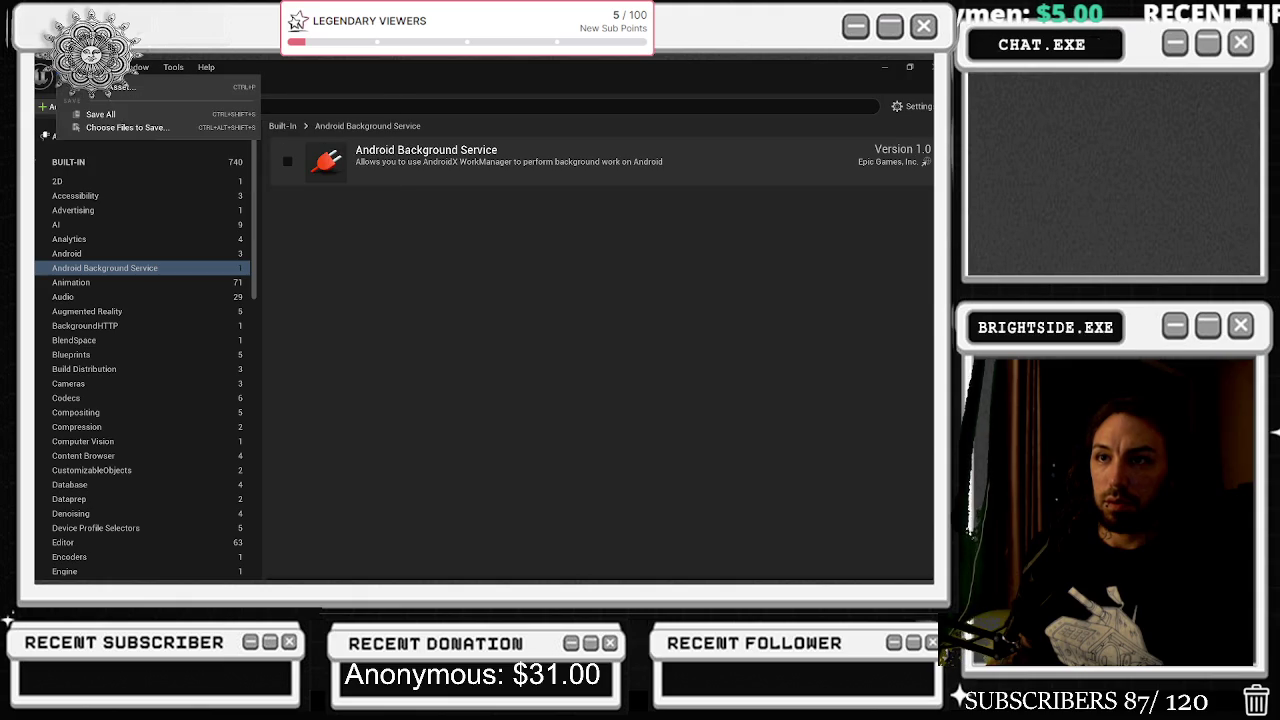
- Search Project Settings for 'lumen' and set Dynamic Global Illumination and Reflection Method to None
click(98, 67)
click(132, 171)
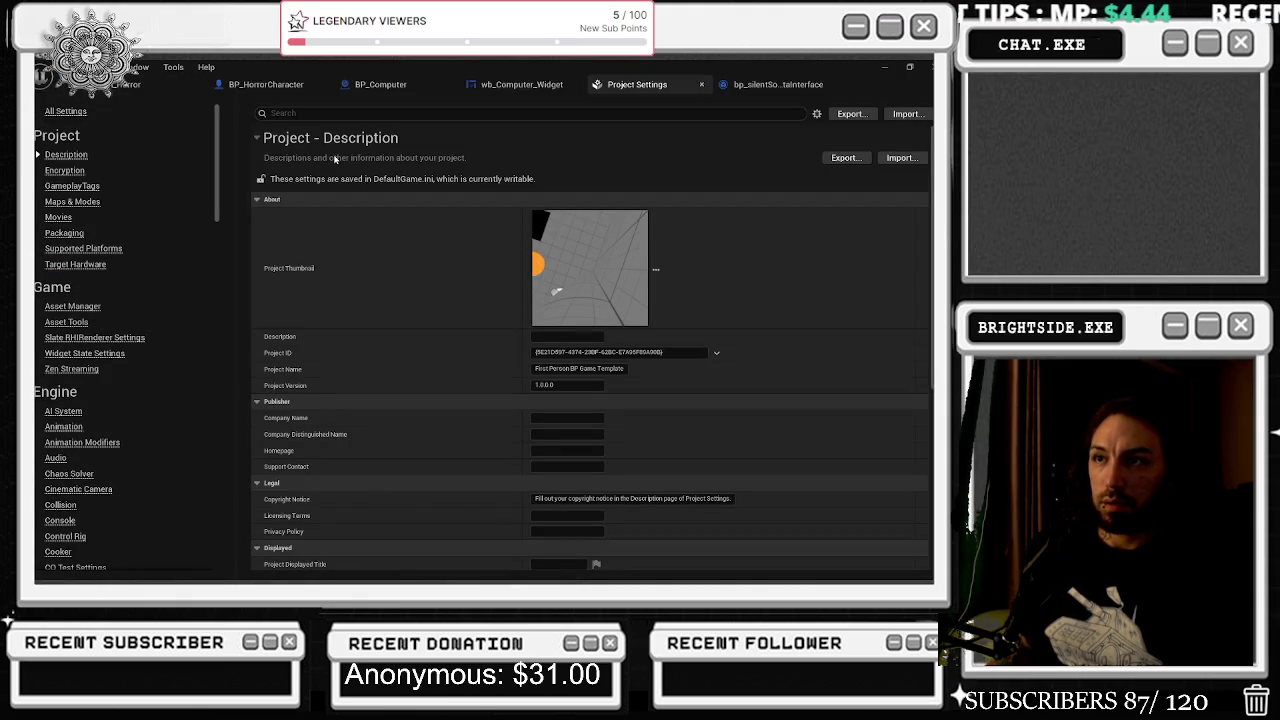
text(luman)
key(BackSpace)
key(BackSpace)
text(en)
click(560, 191)
click(556, 203)
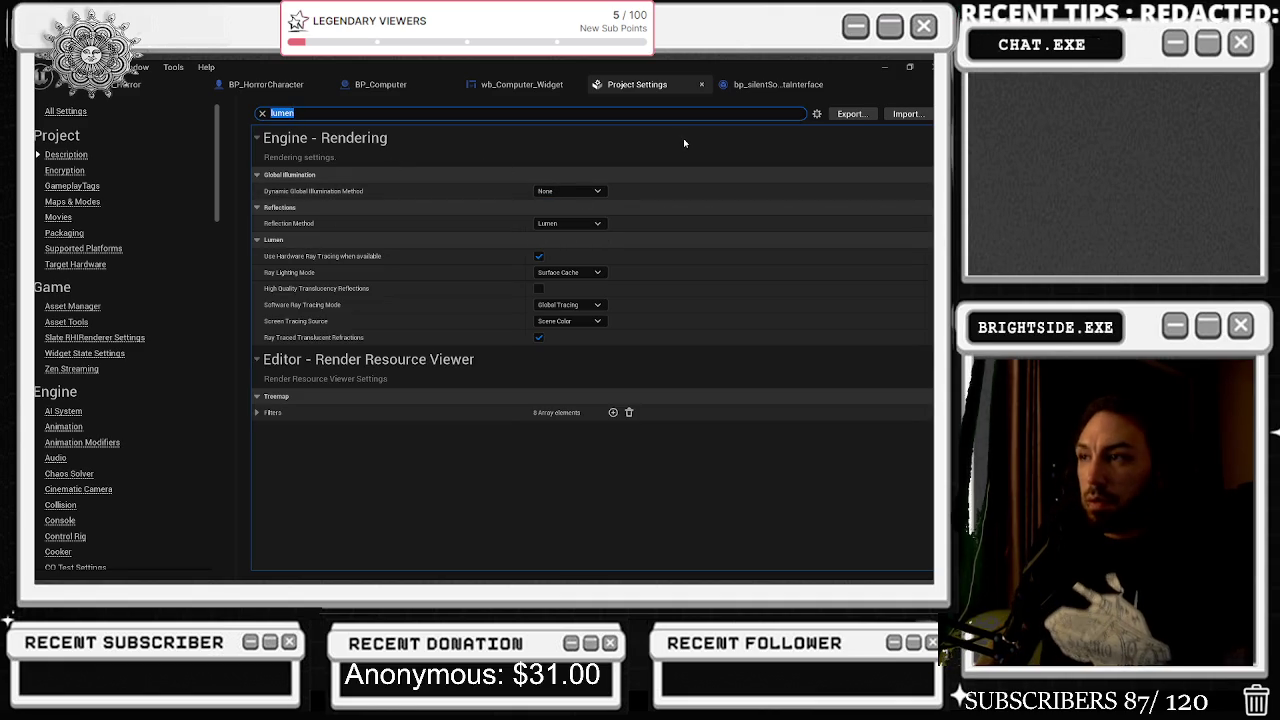
click(587, 223)
click(556, 235)
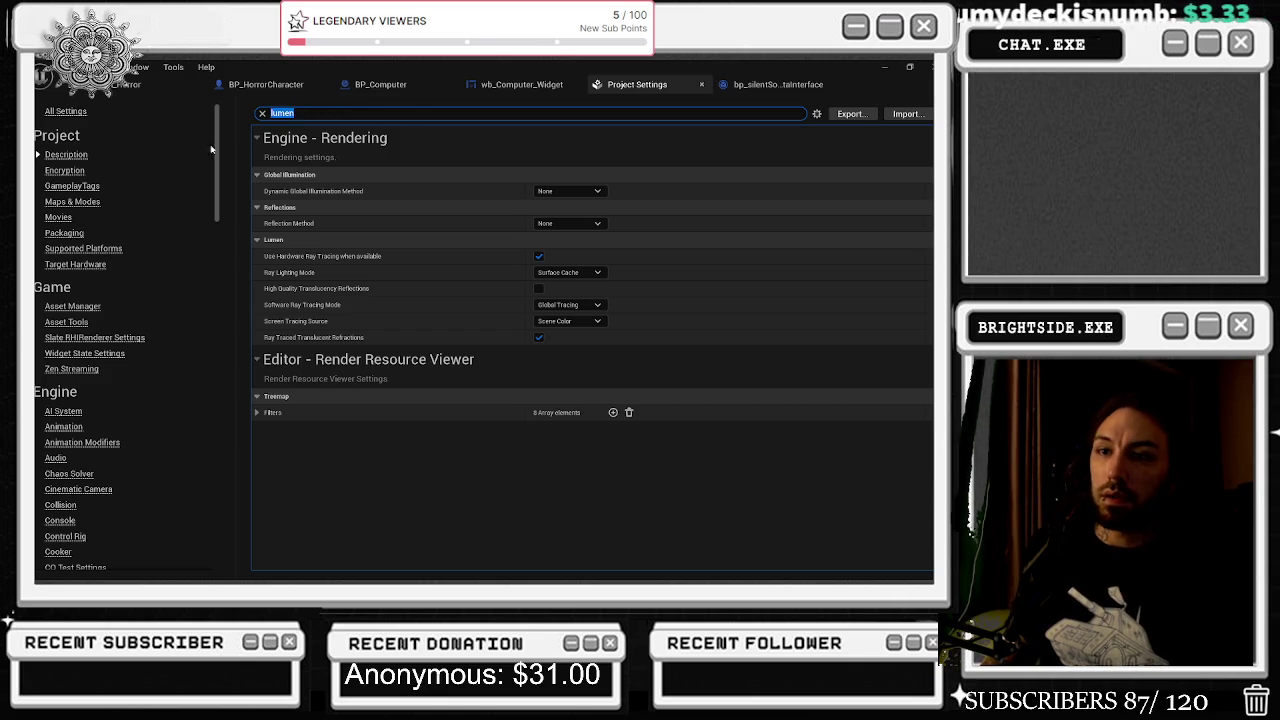
scroll(105, 365, down, 15)
scroll(105, 370, down, 10)
click(302, 113)
- Replace the Project Settings search term with 'tsr'
drag(302, 113, 167, 118)
key(BackSpace)
text(tse)
key(BackSpace)
text(r)
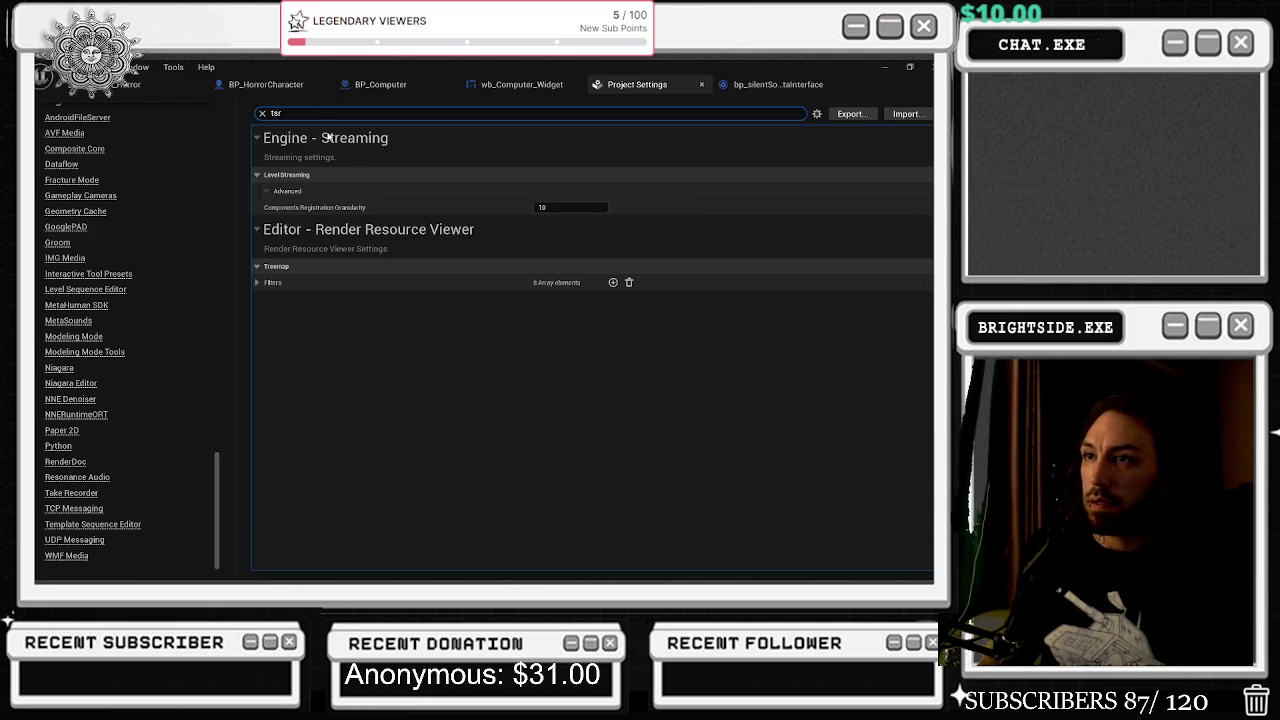
- Show the unfiltered Engine - Rendering settings category
click(112, 67)
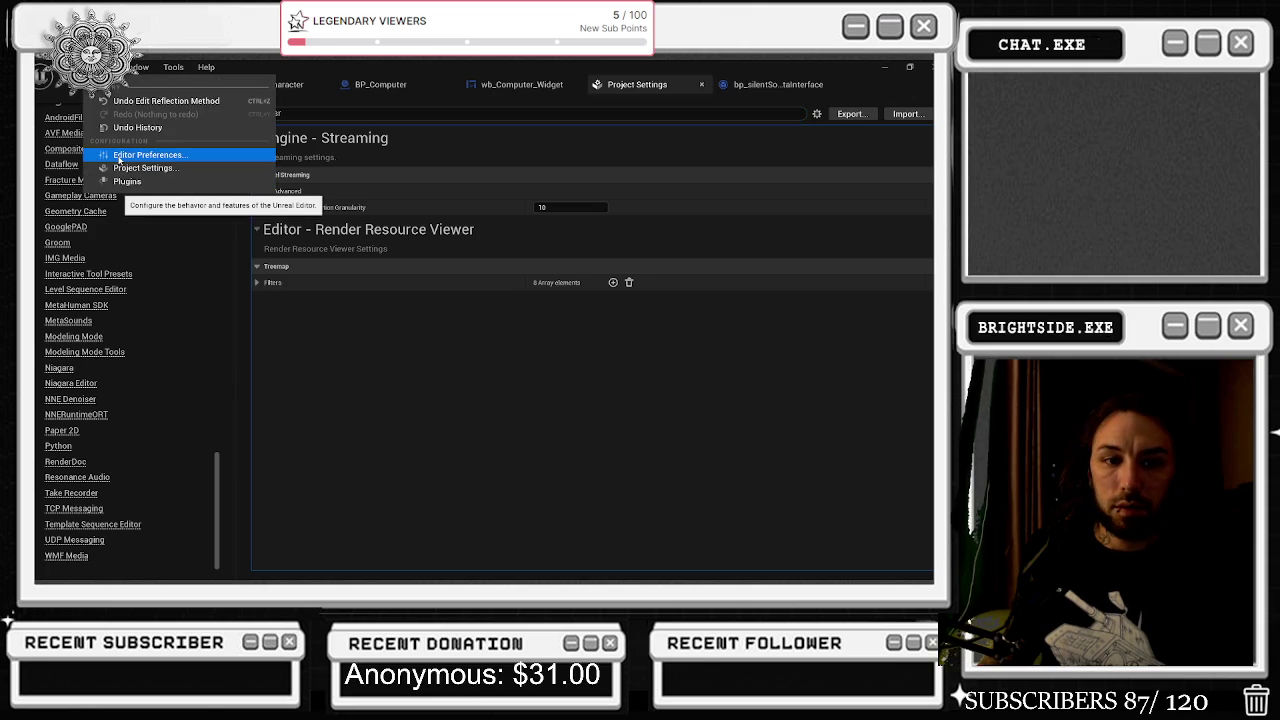
key(Escape)
scroll(230, 340, up, 15)
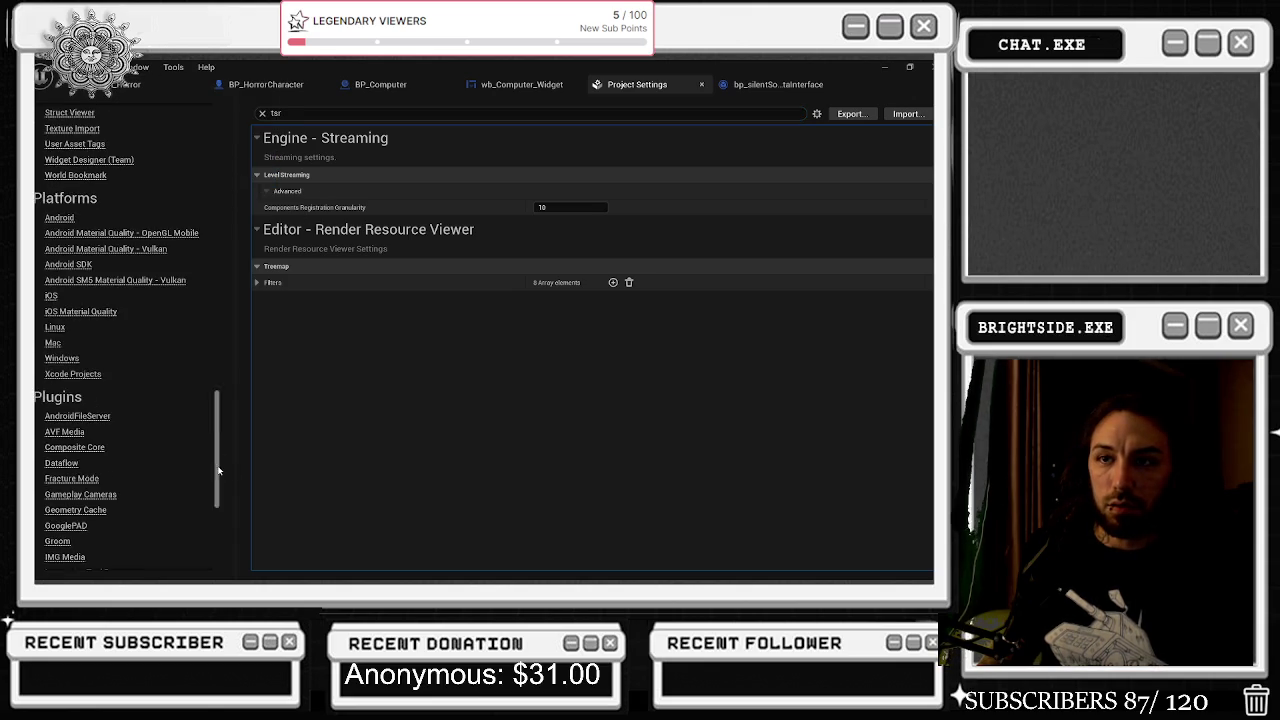
scroll(150, 340, up, 5)
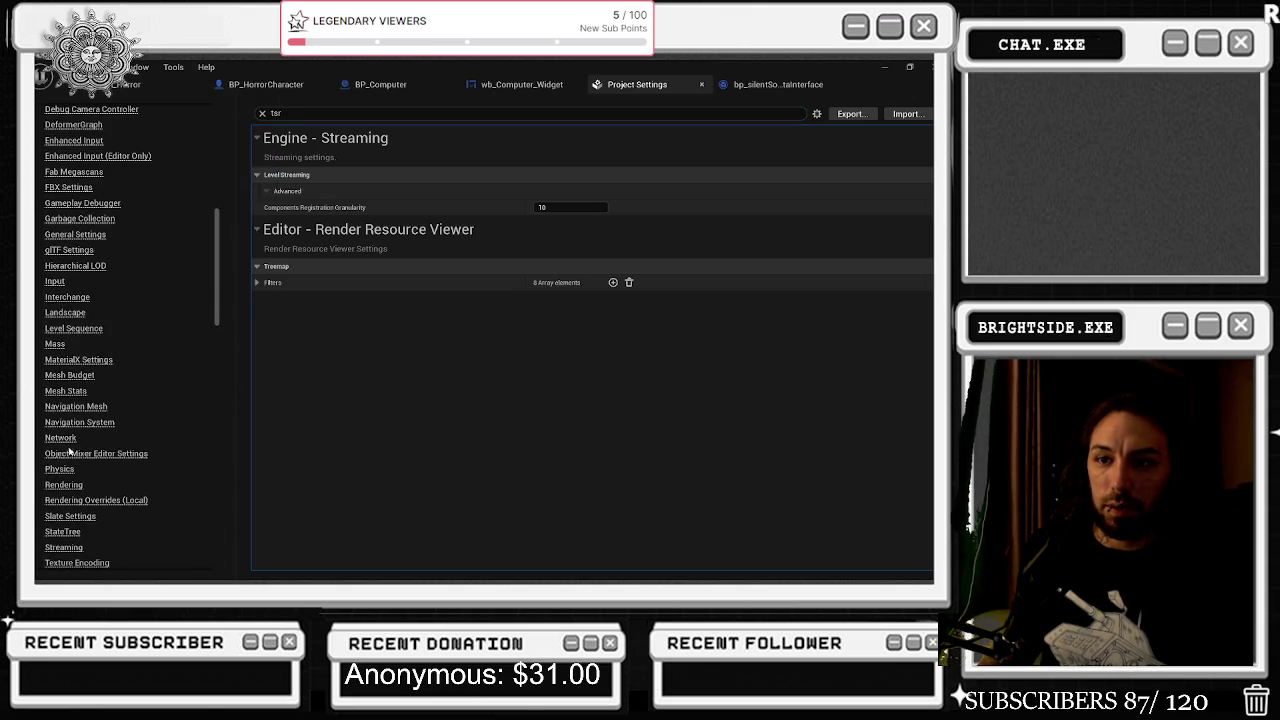
click(63, 485)
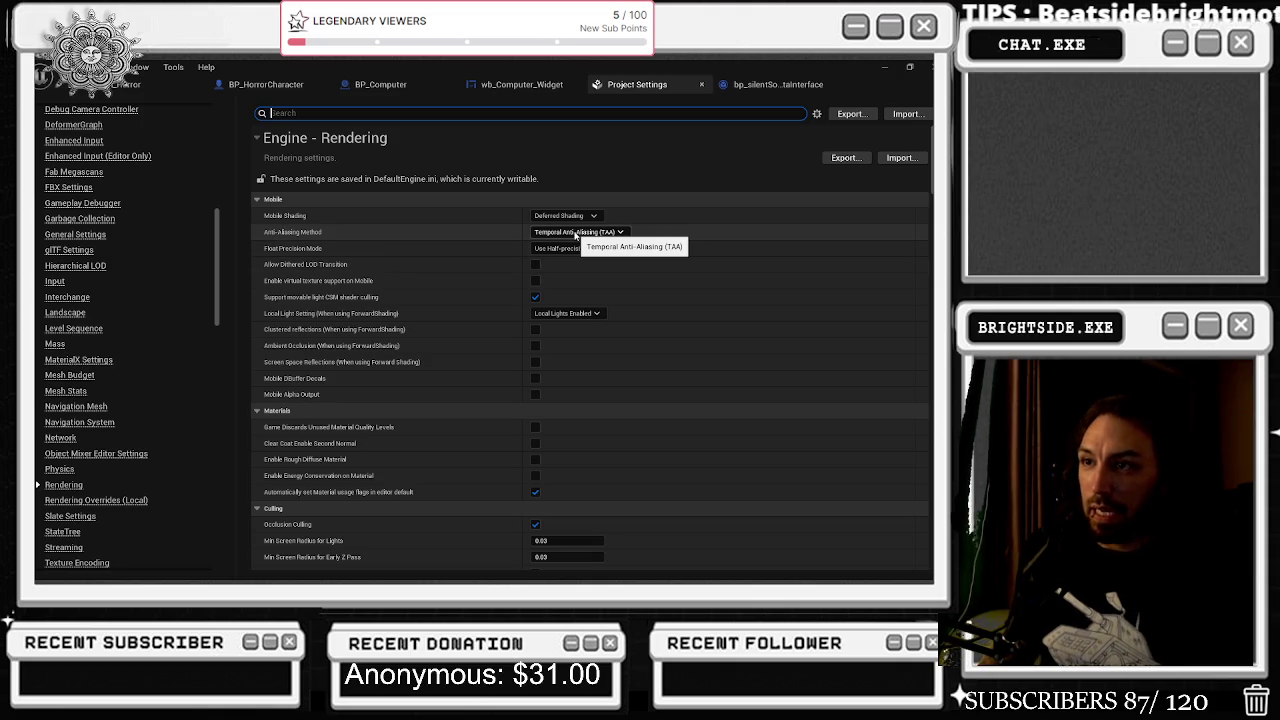
- Switch the mobile Anti-Aliasing Method from TAA to Temporal Super-Resolution (TSR)
click(588, 233)
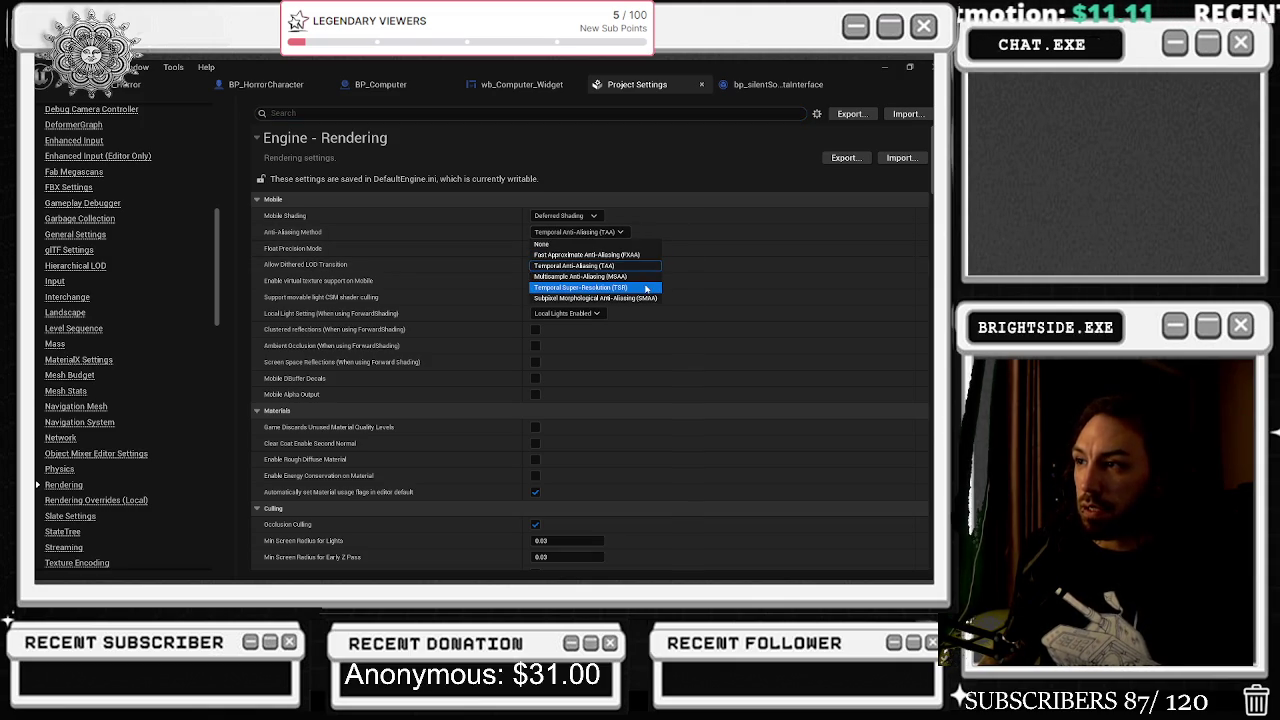
click(646, 289)
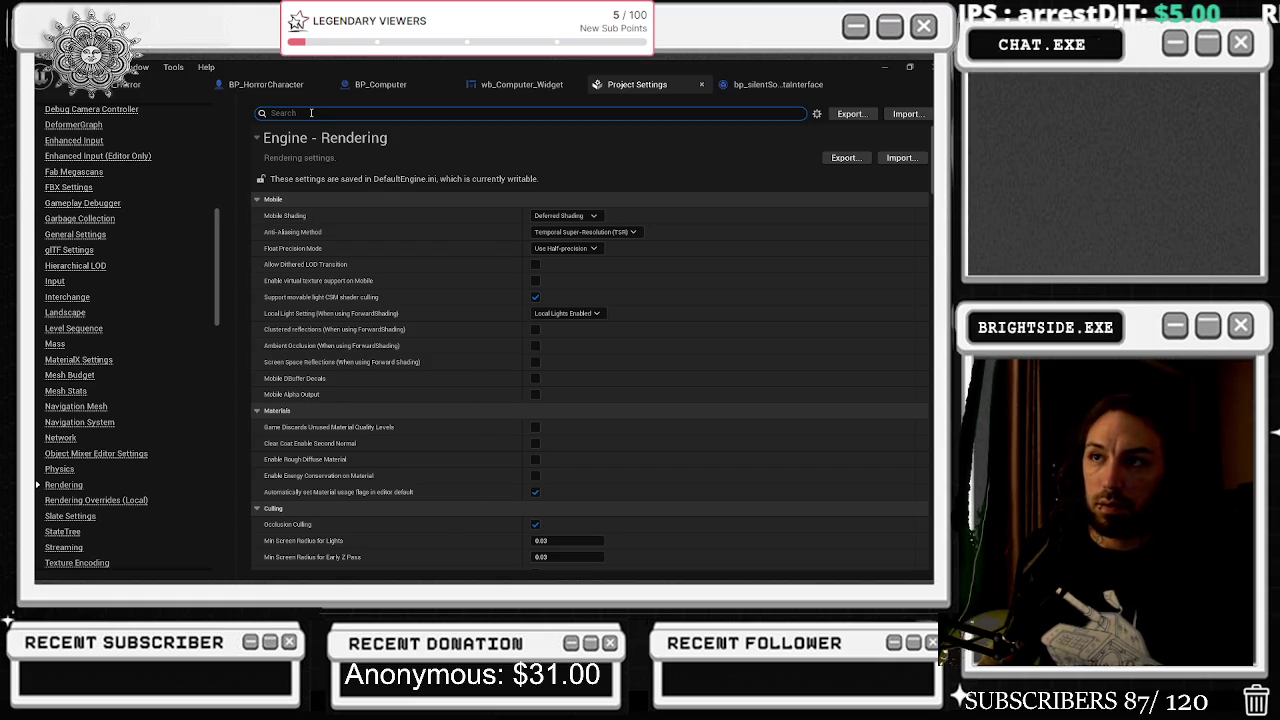
text(fixed fr)
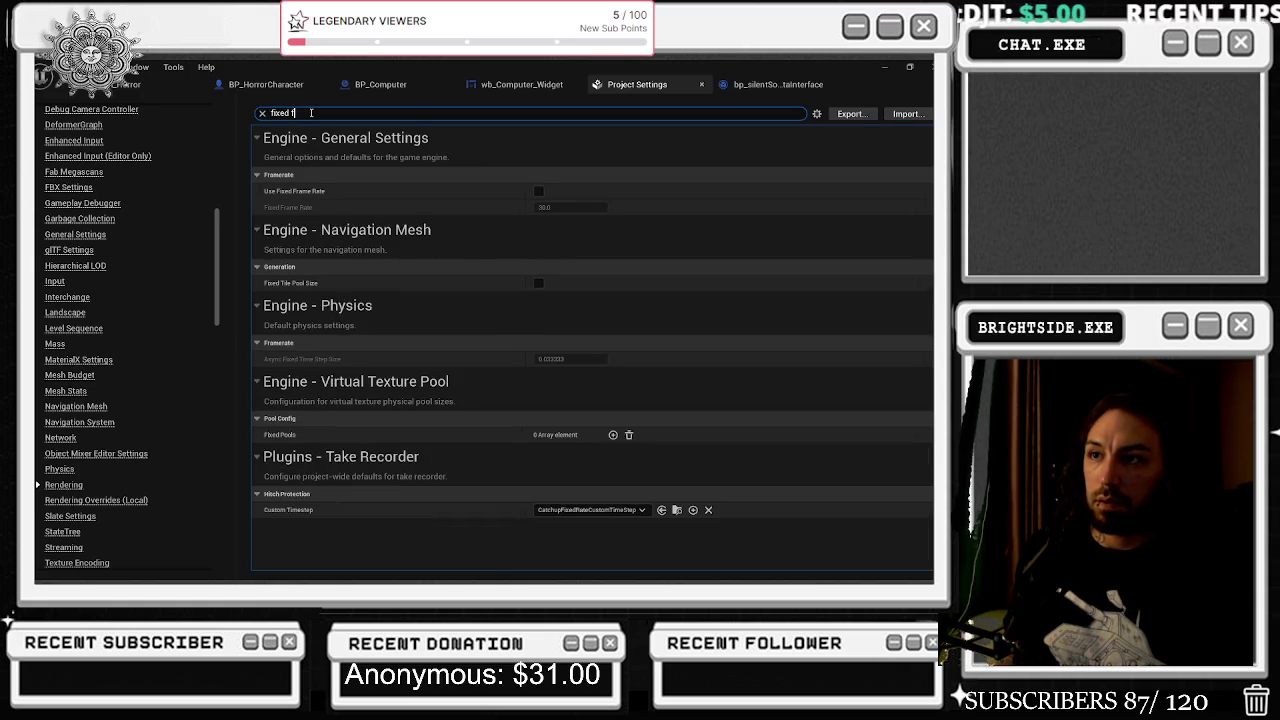
- Enable Use Fixed Frame Rate, keeping Fixed Frame Rate at 30.0
click(539, 191)
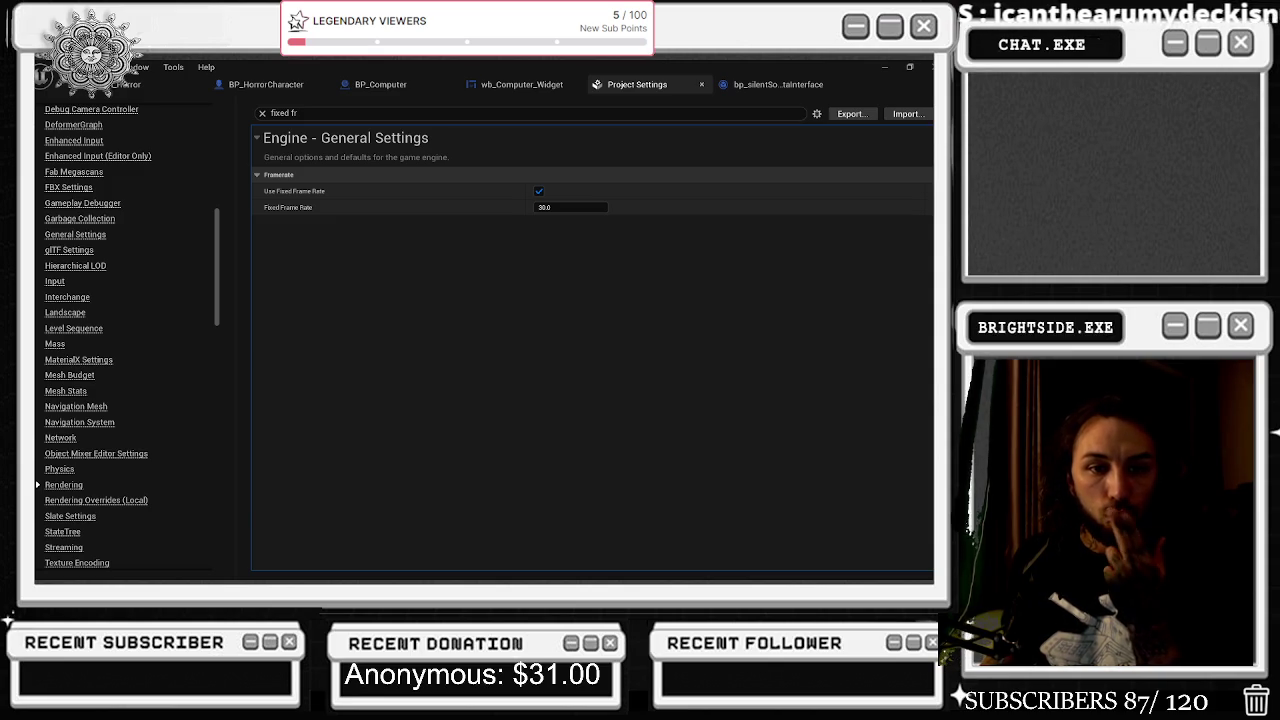
click(320, 112)
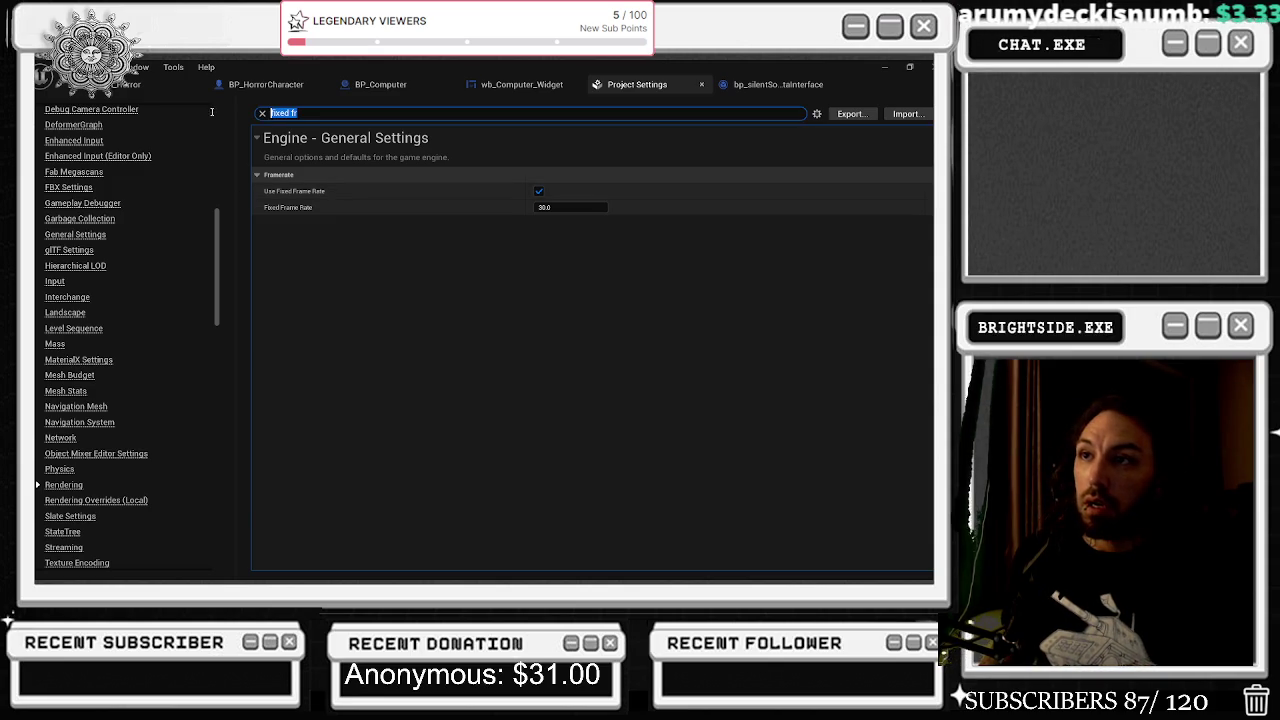
- Search Project Settings for 'ambient' and untick Ambient Occlusion under Default Settings
text(amvient)
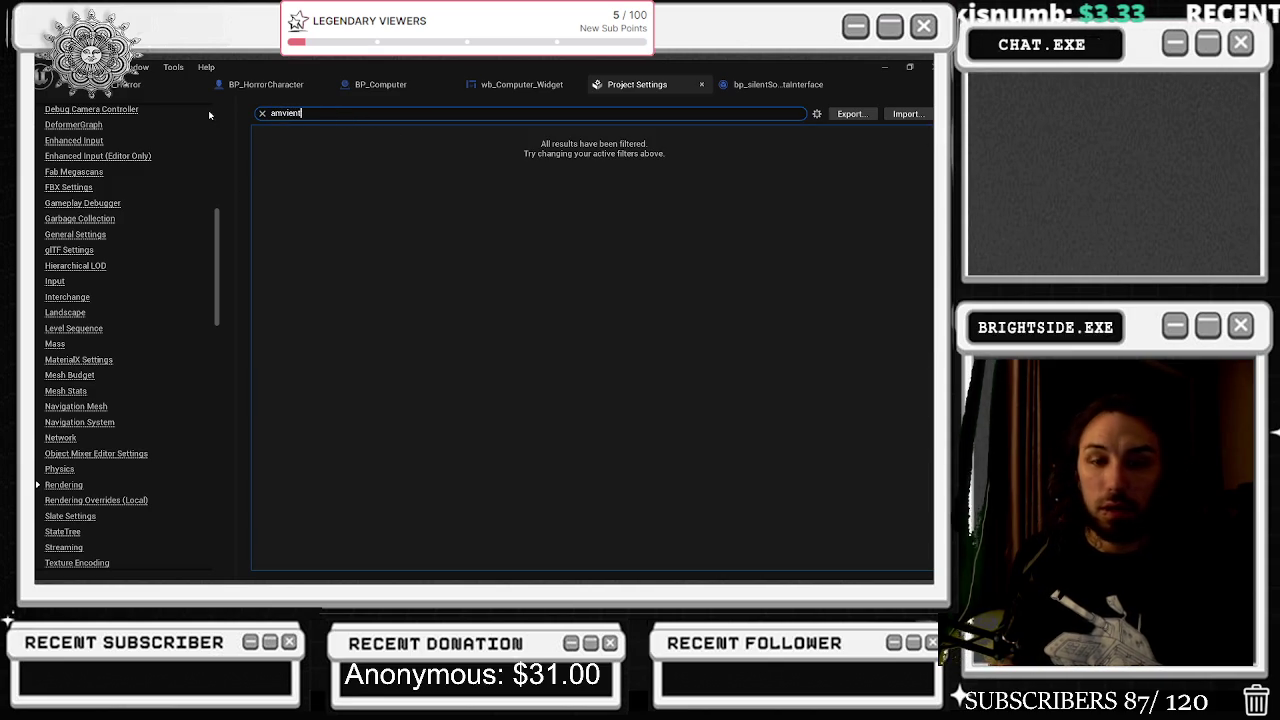
key(BackSpace)
key(BackSpace)
key(BackSpace)
text(bient)
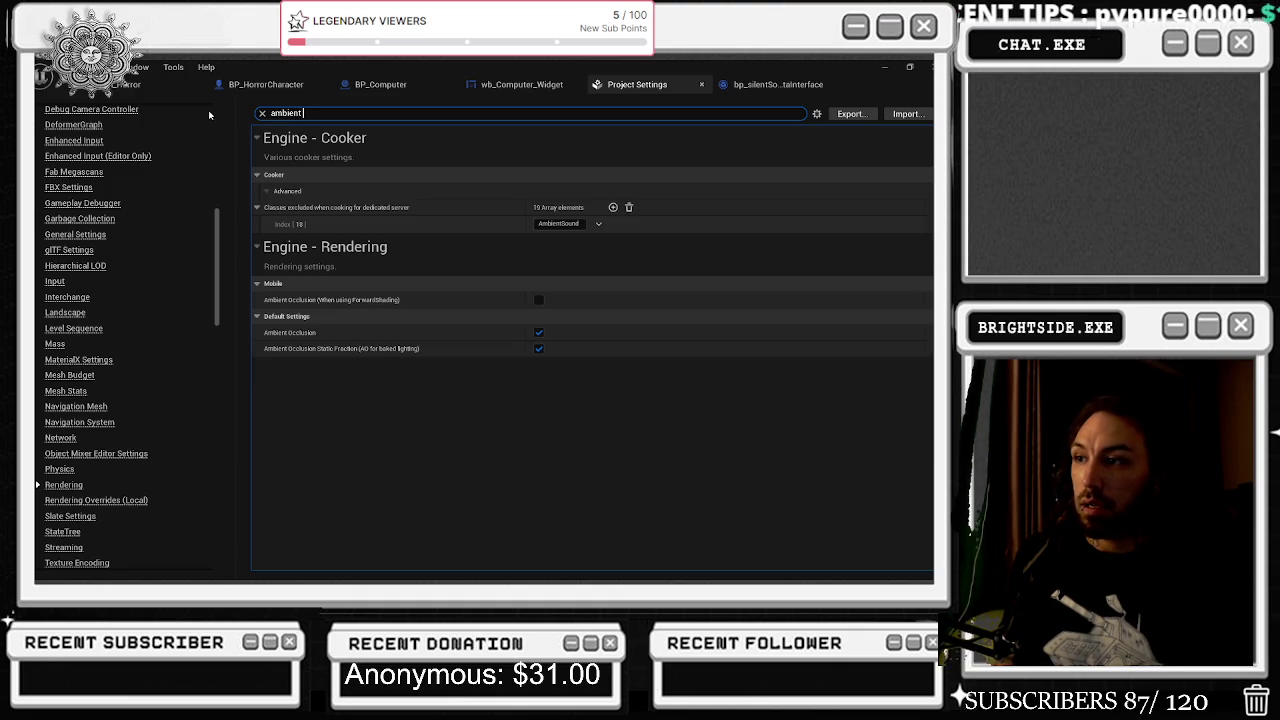
click(539, 332)
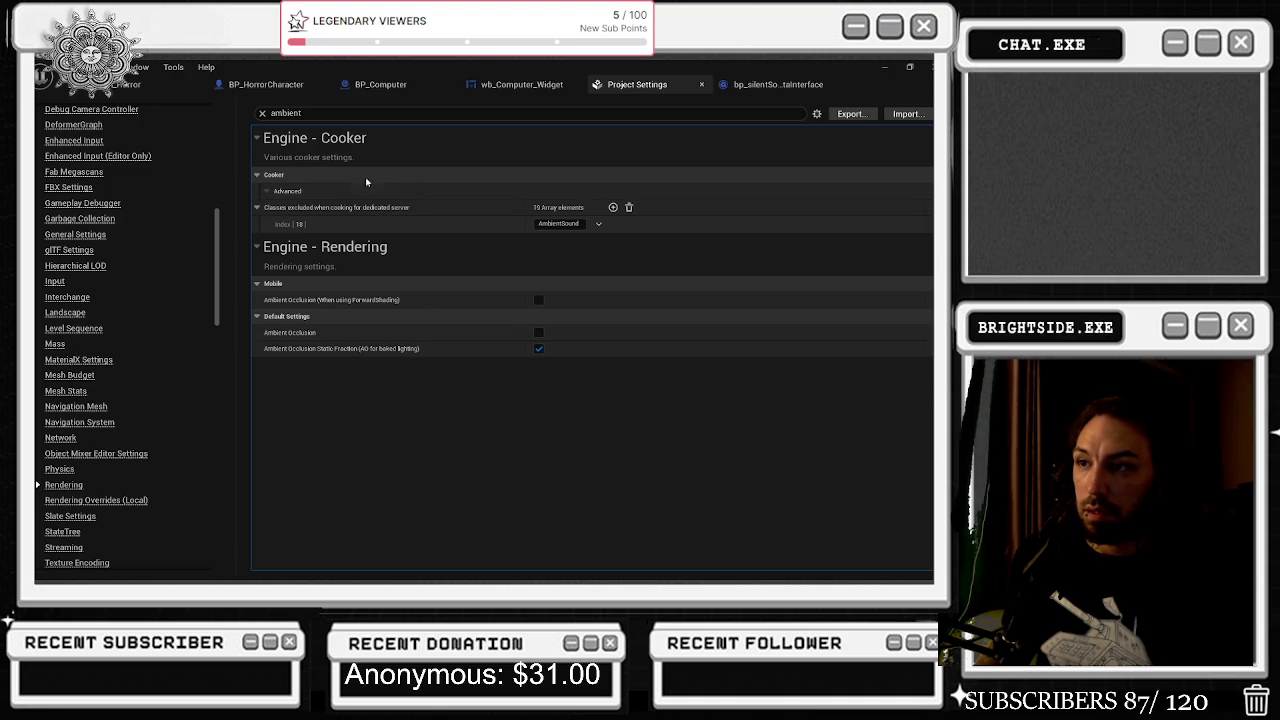
- Search the 'distance field' settings, then return to the SilentSonata_ii level viewport
double_click(285, 113)
text(d)
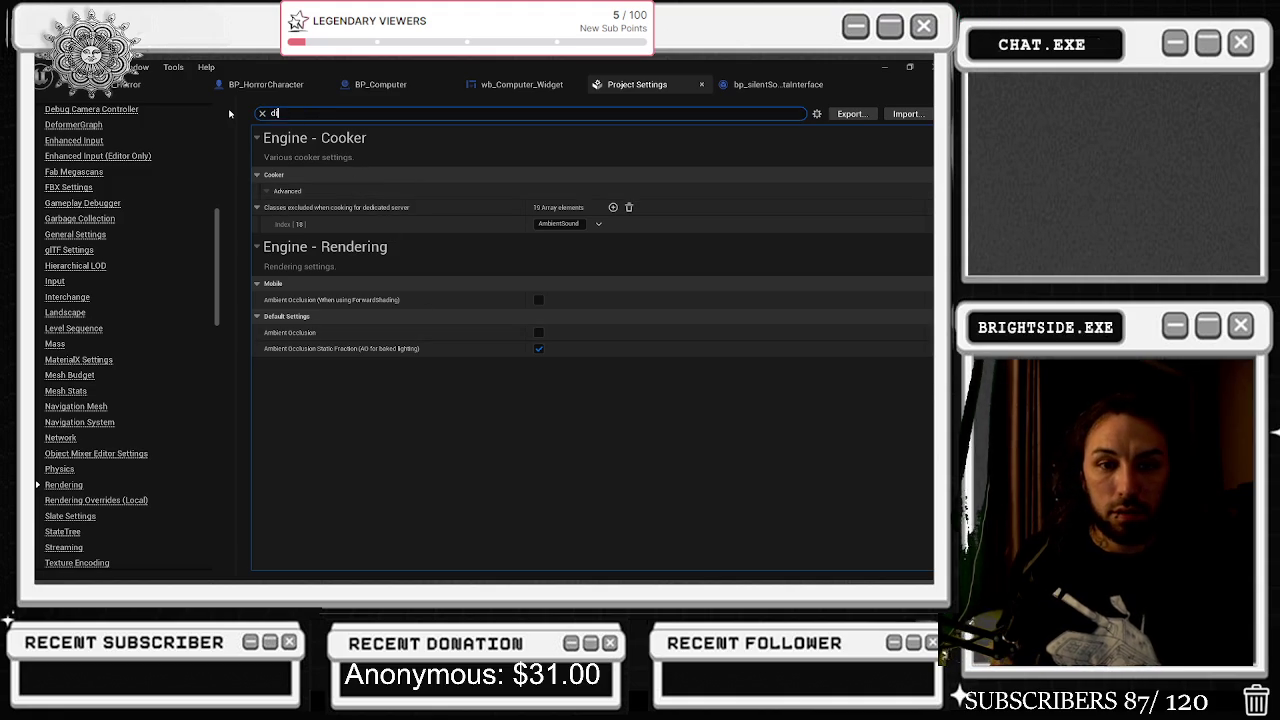
text(istance)
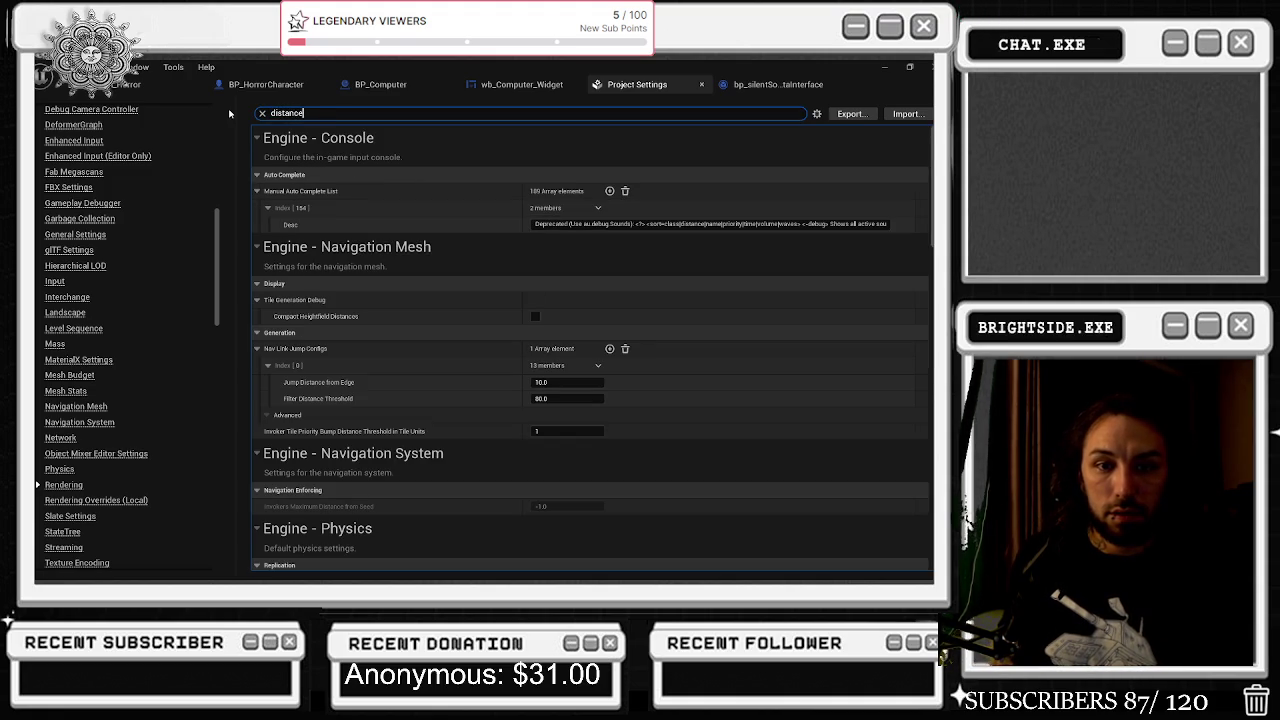
text( field)
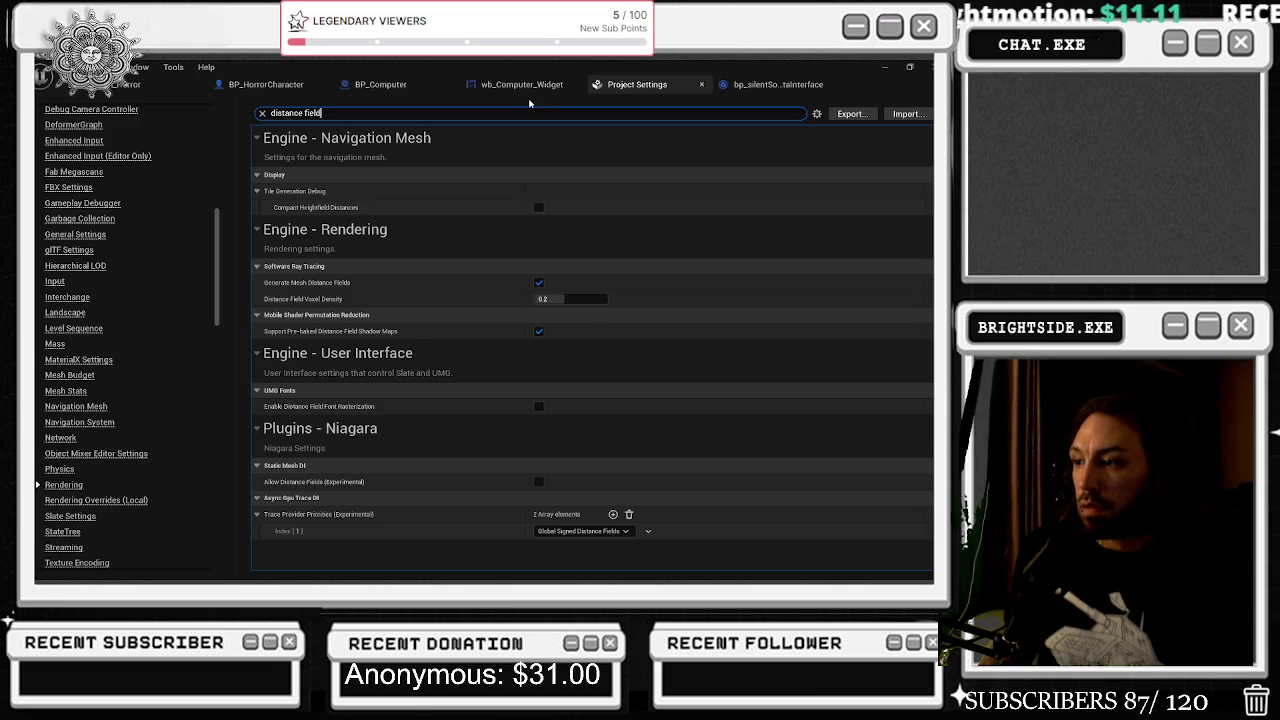
click(120, 85)
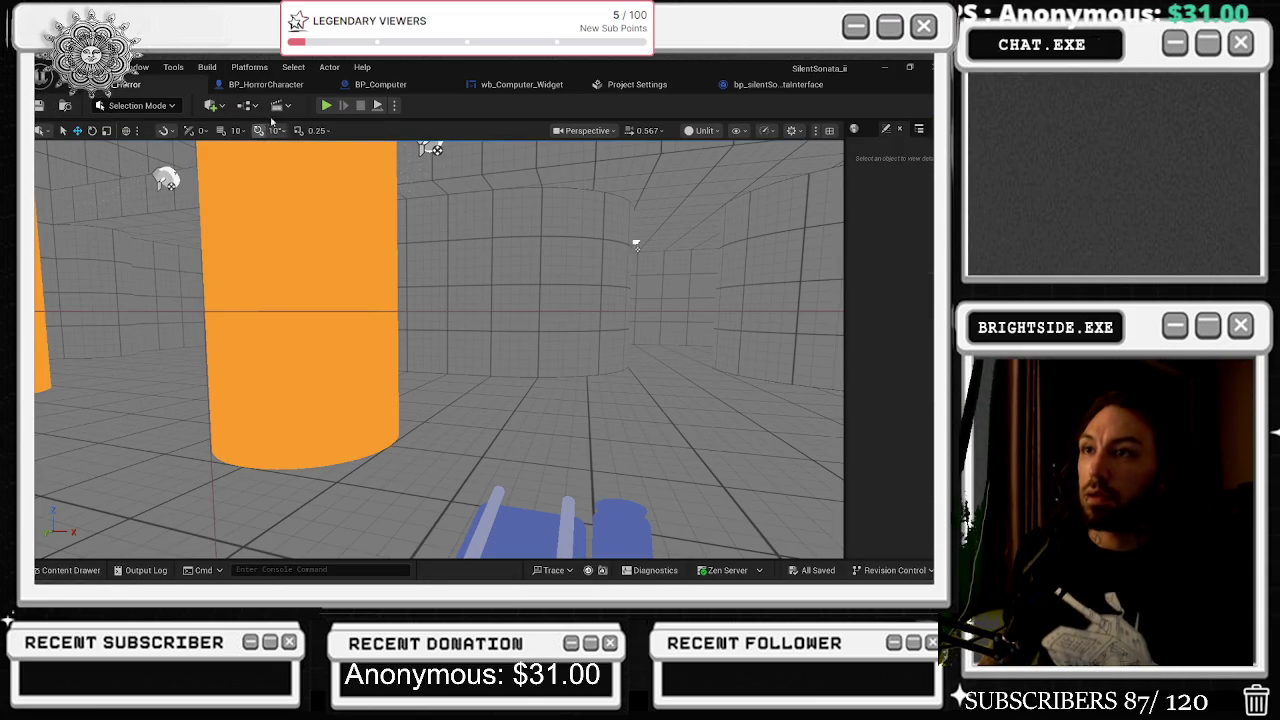
- Look through the viewport's view mode, camera speed, show flags and general settings menus
click(704, 130)
mouse_move(812, 423)
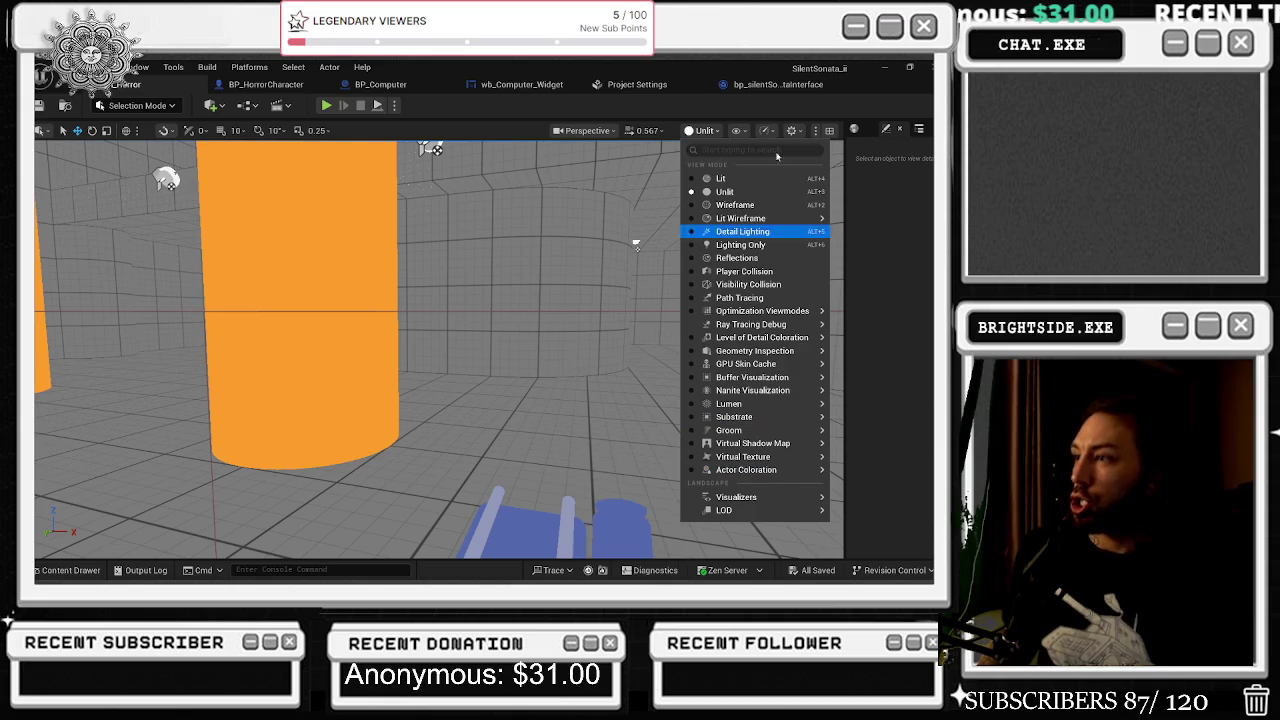
click(646, 131)
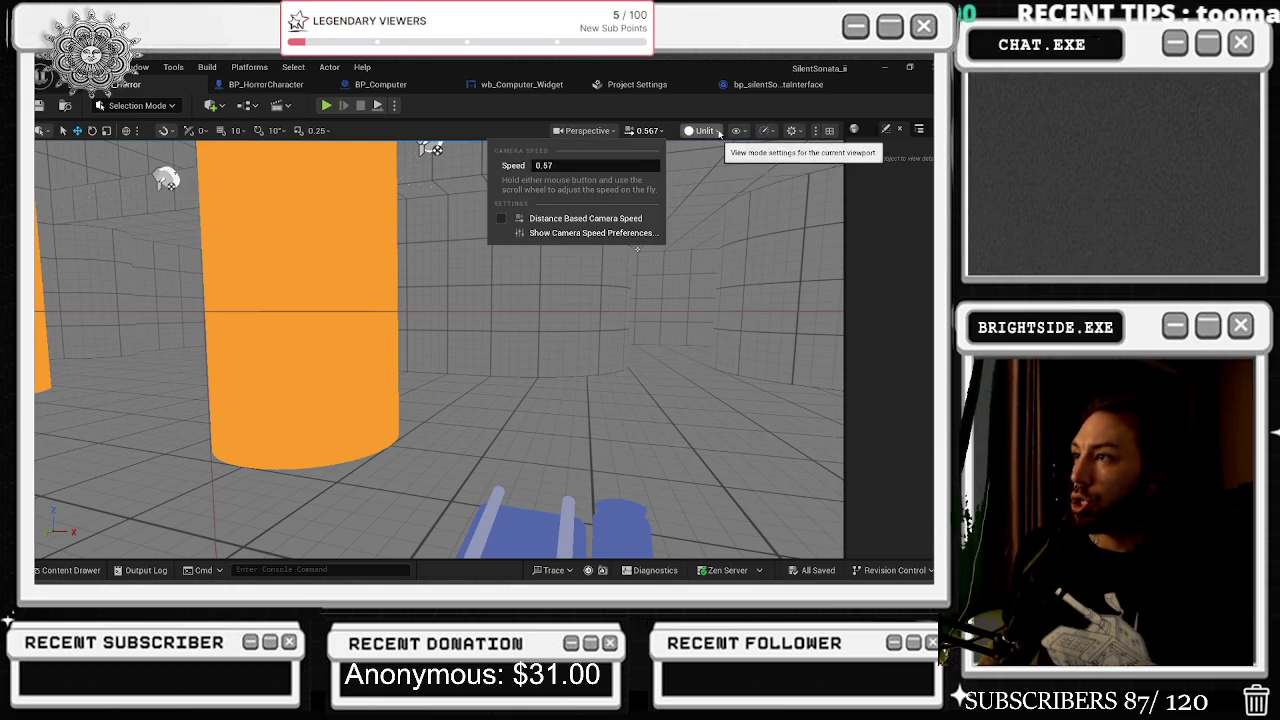
click(700, 131)
click(744, 134)
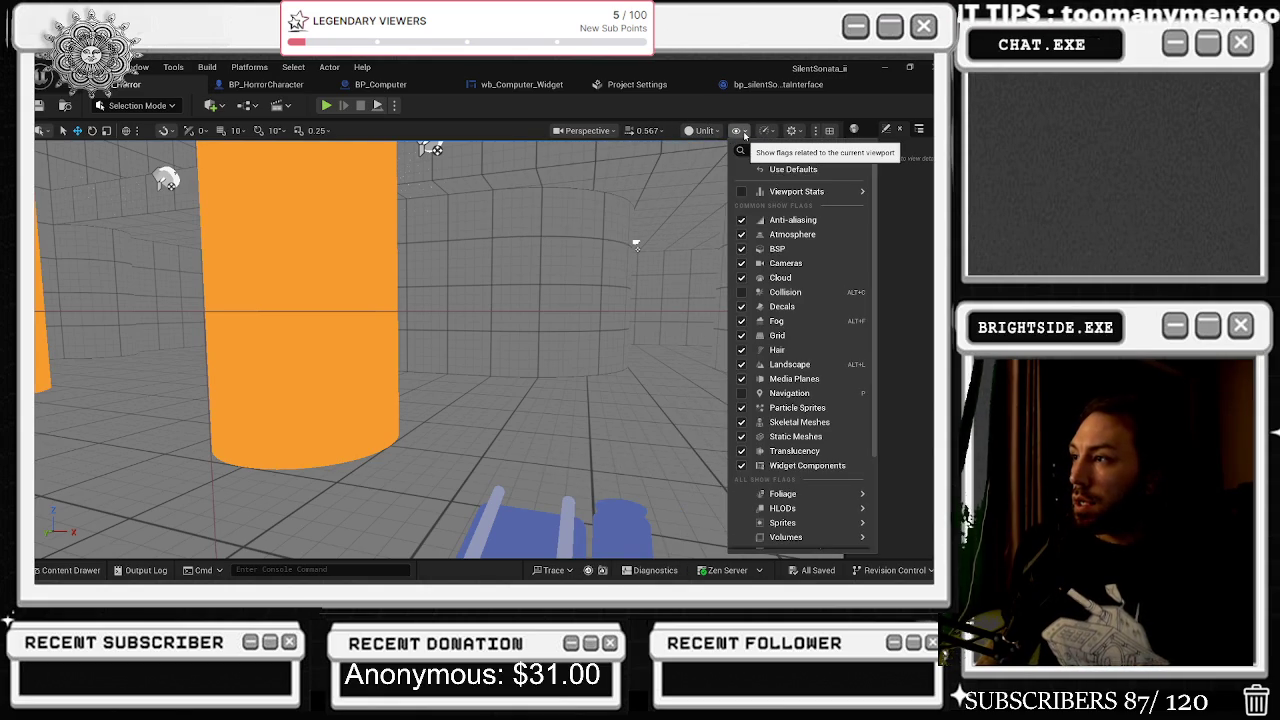
scroll(802, 320, down, 3)
scroll(801, 328, down, 2)
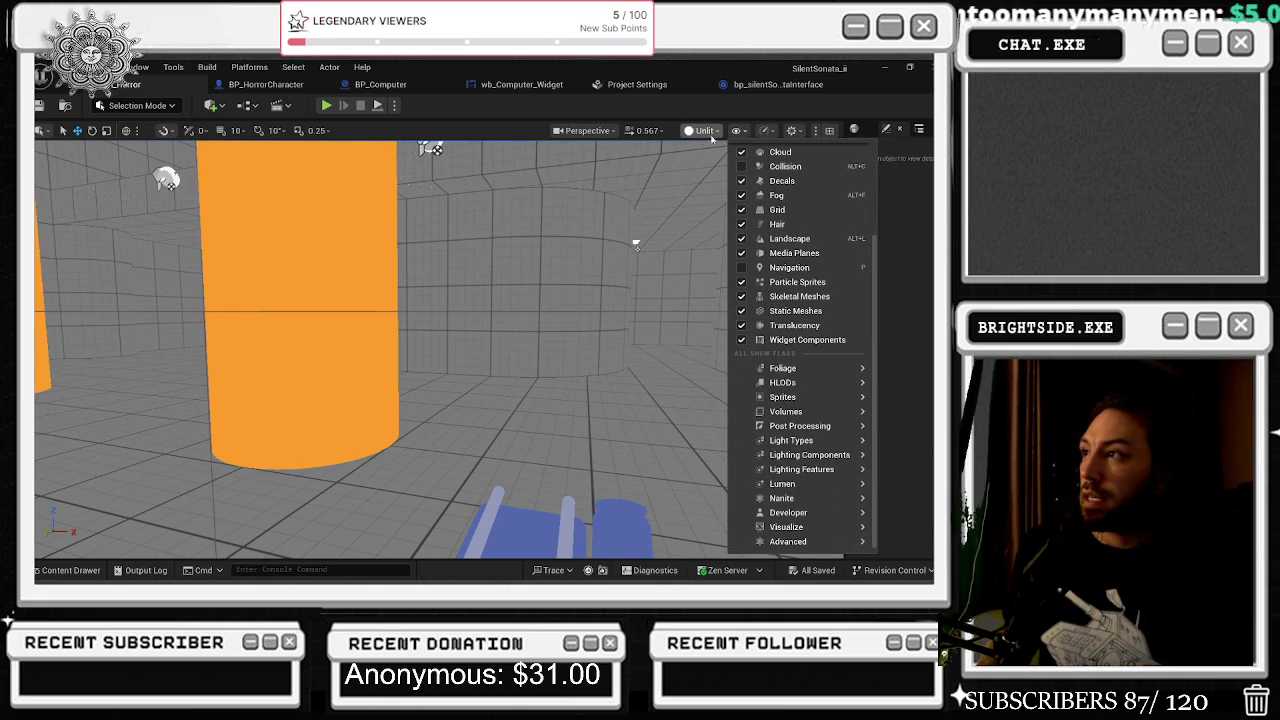
click(800, 132)
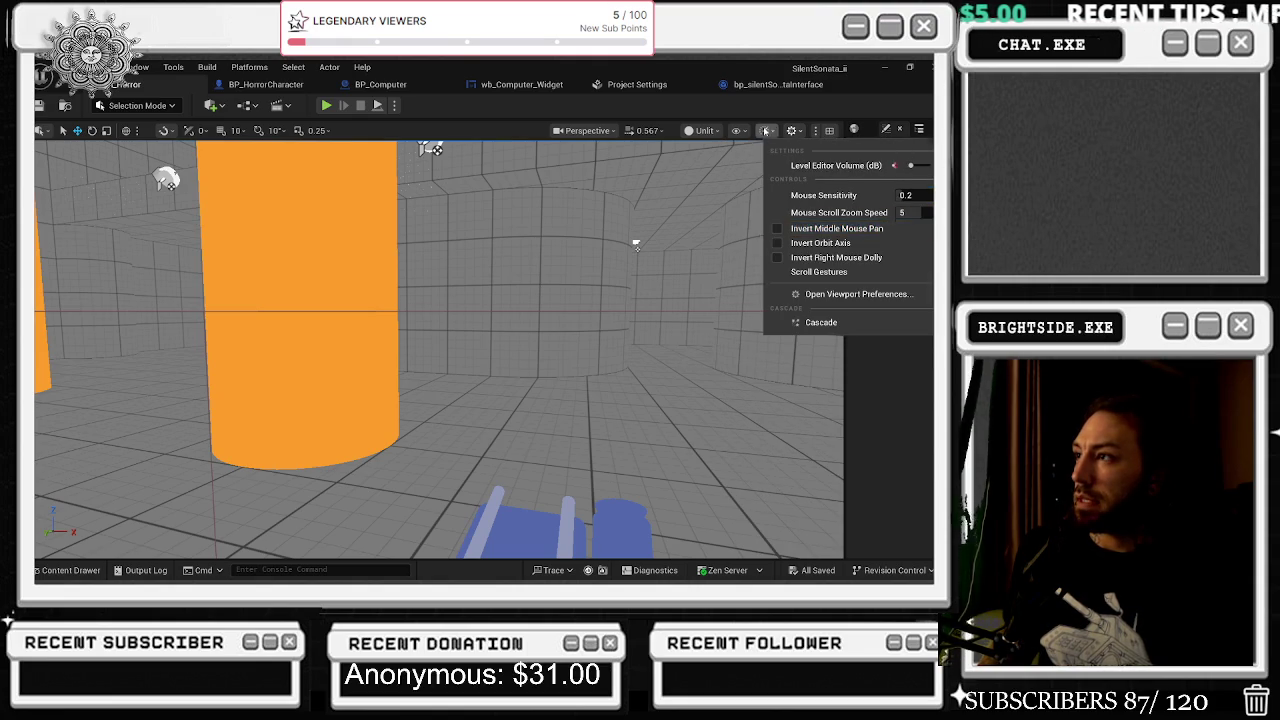
- Set Viewport Scalability to Low for every group, then fly around the orange cylinders
click(766, 130)
mouse_move(836, 203)
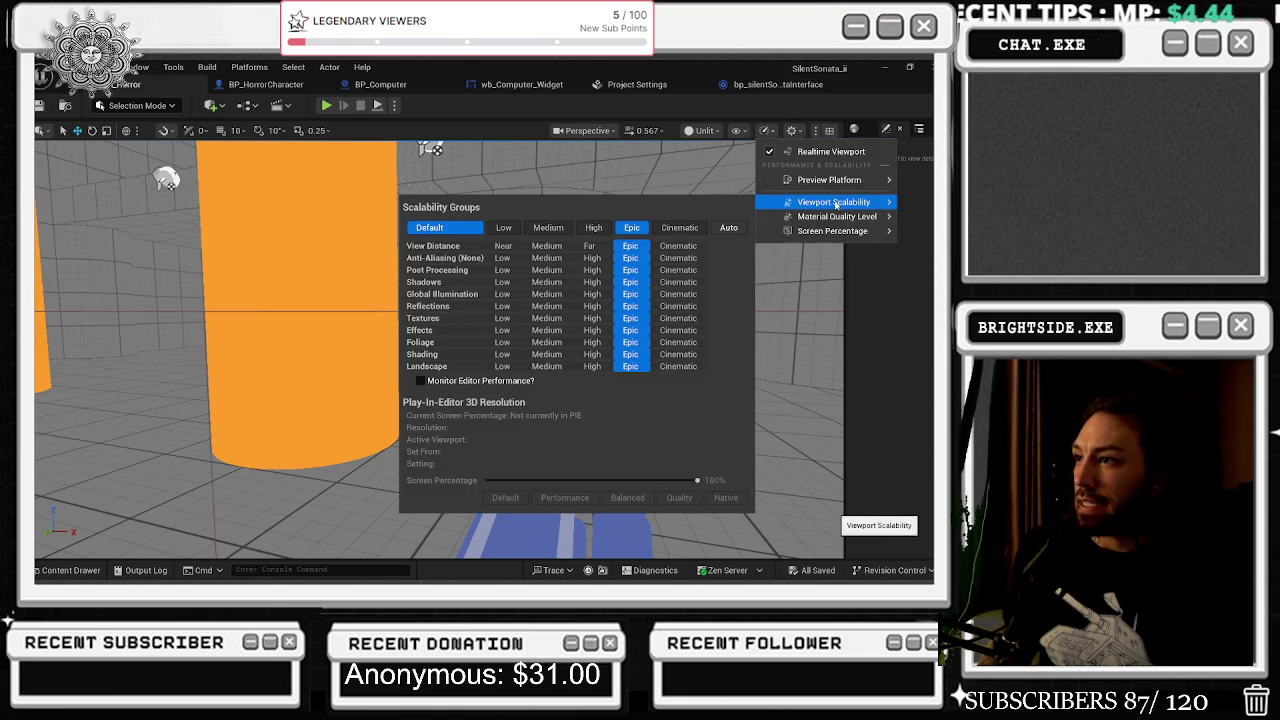
click(504, 228)
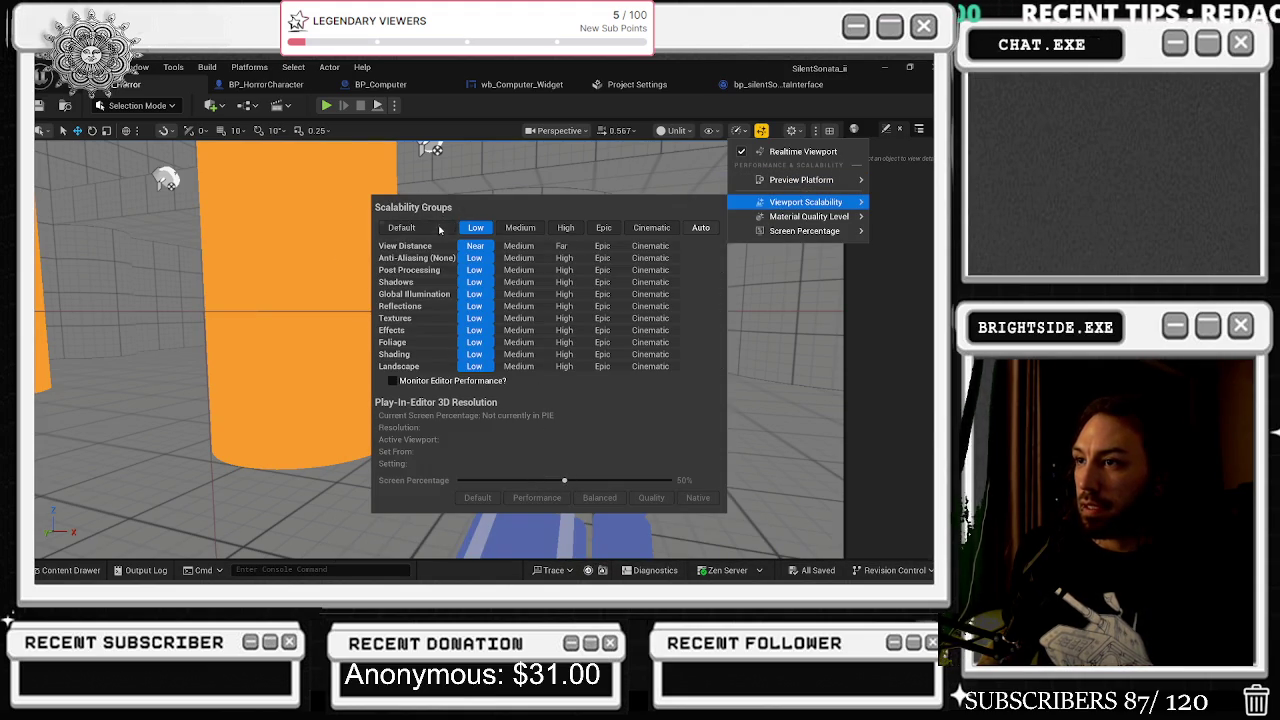
mouse_move(809, 218)
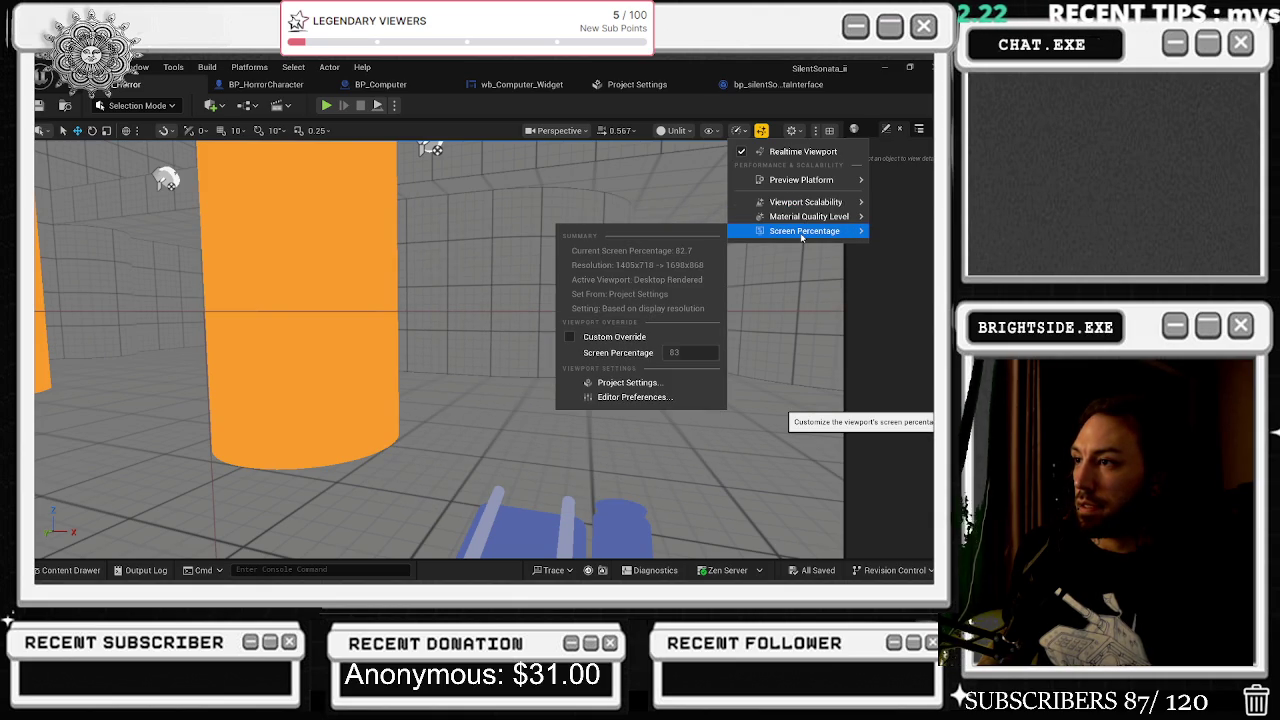
drag(600, 380, 520, 380)
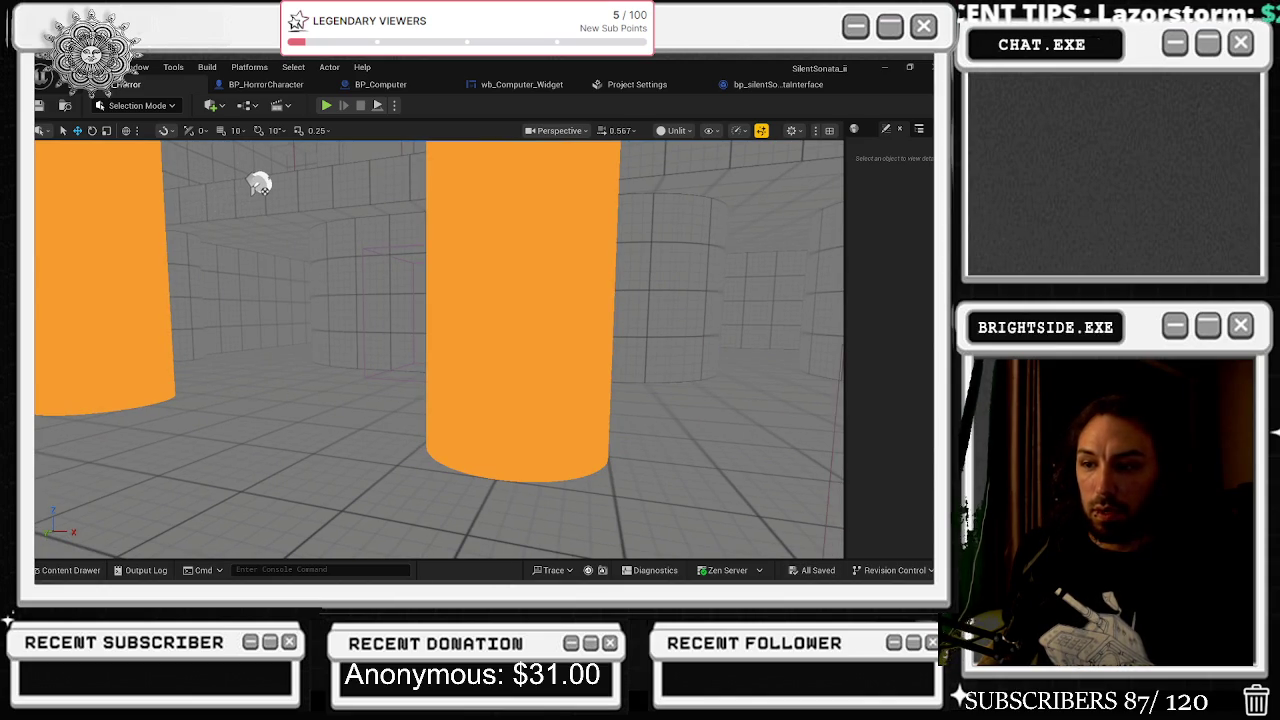
- Move the camera back to view the room and start Play-In-Editor
key(grave)
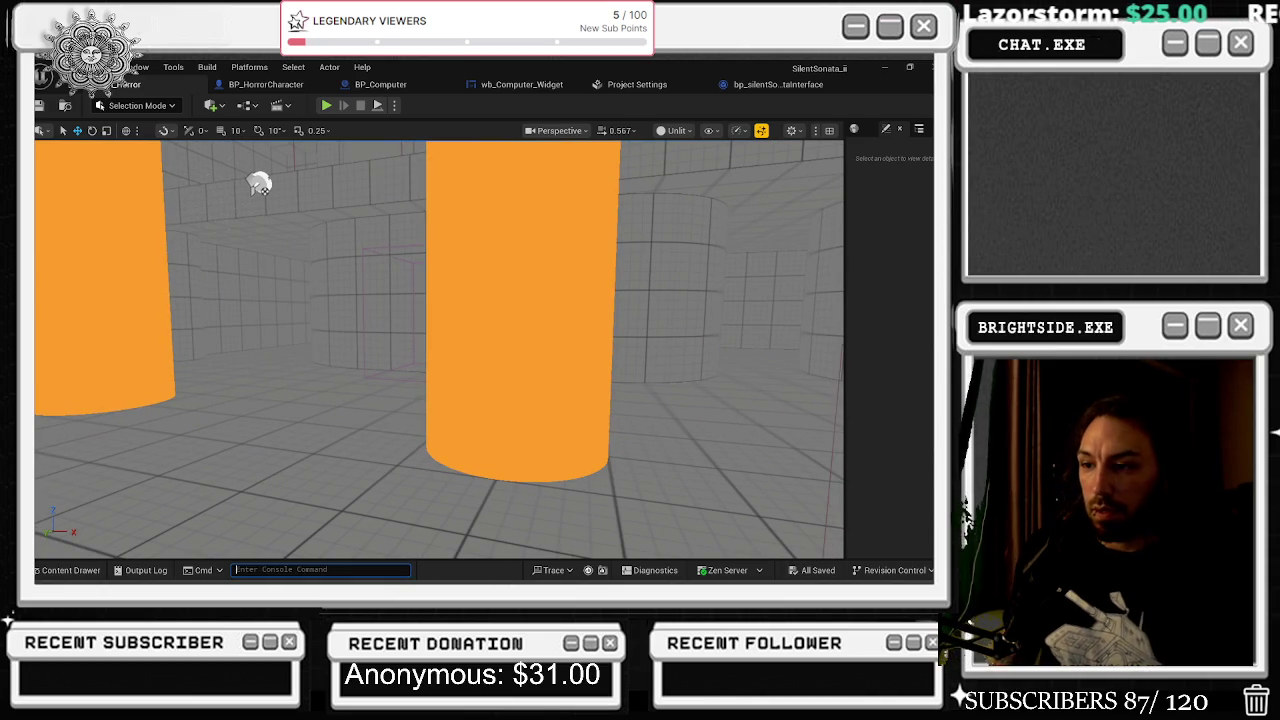
drag(620, 160, 483, 176)
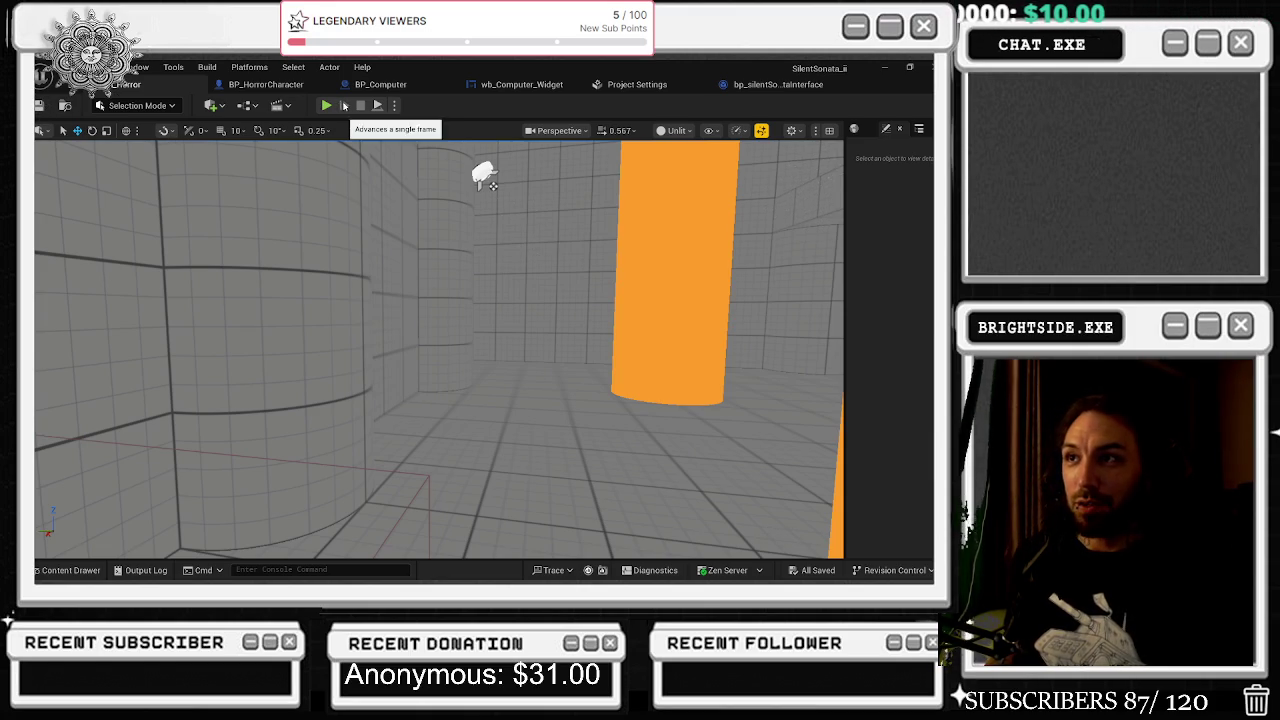
click(324, 106)
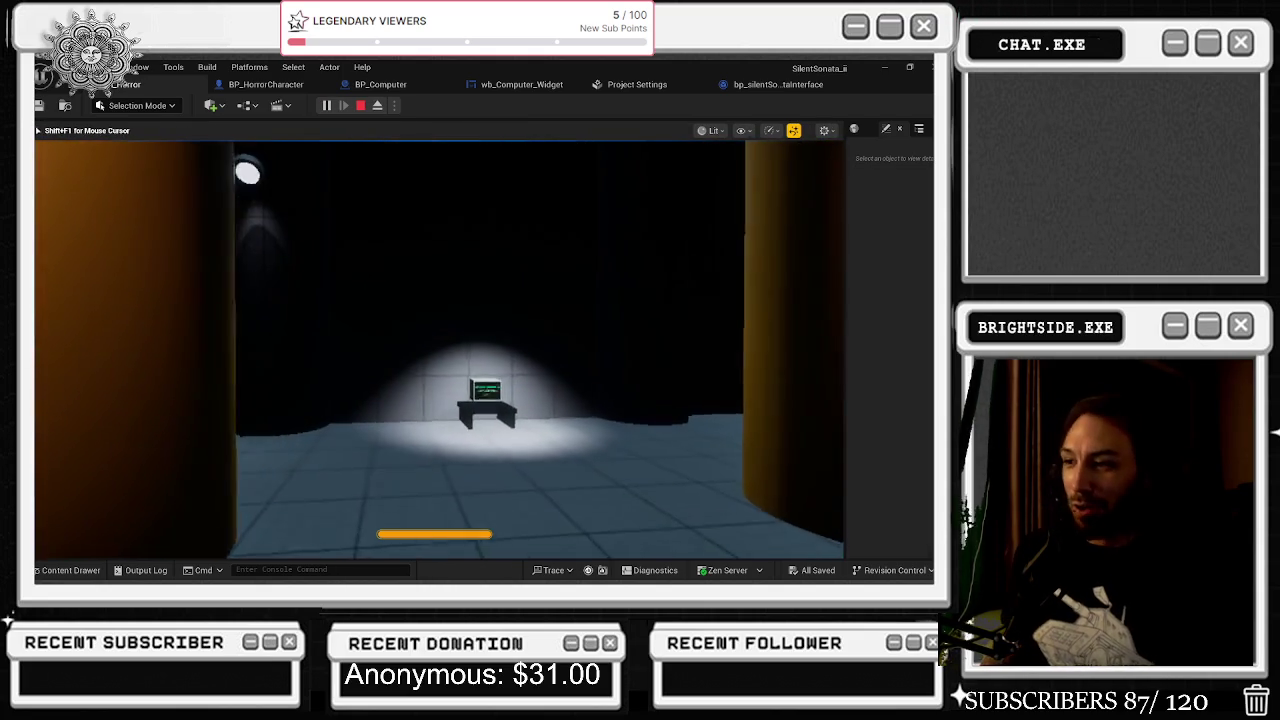
- Bring up Task Manager over the running game and select a Microsoft Edge process
key(alt+Tab)
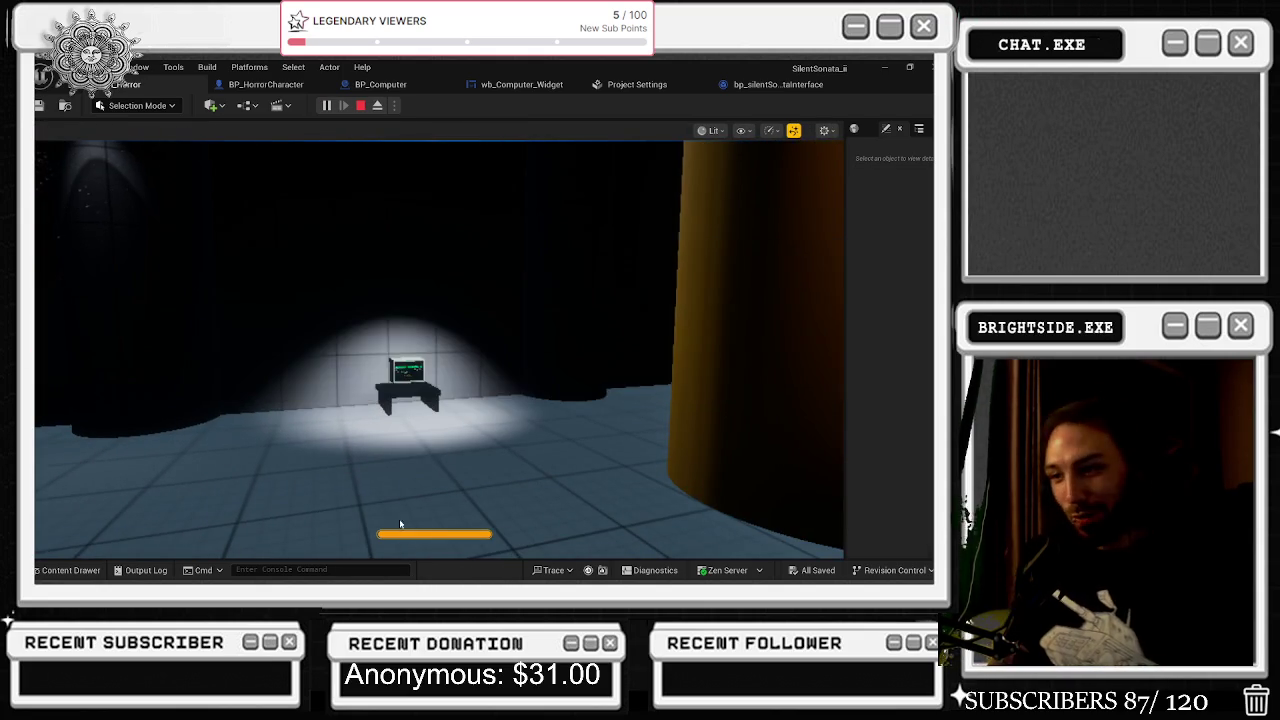
key(alt+Tab)
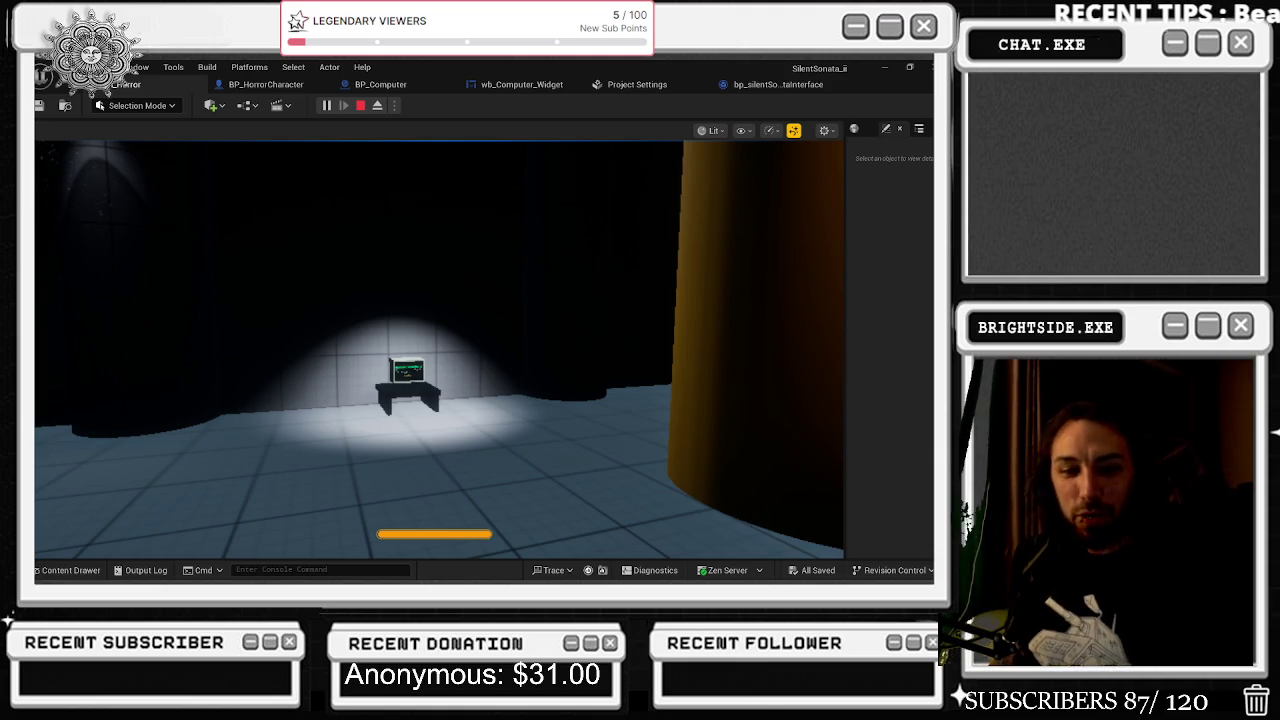
key(ctrl+shift+Escape)
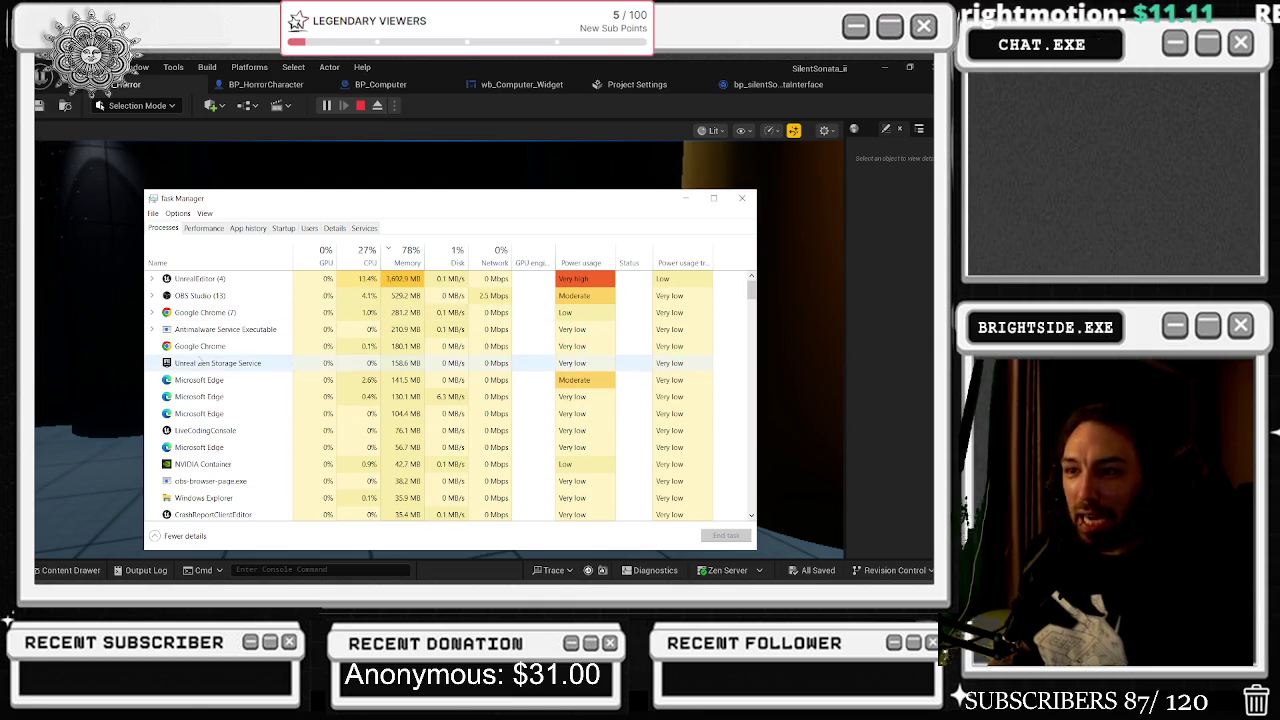
click(214, 380)
- End the Microsoft Edge processes in Task Manager
key(Delete)
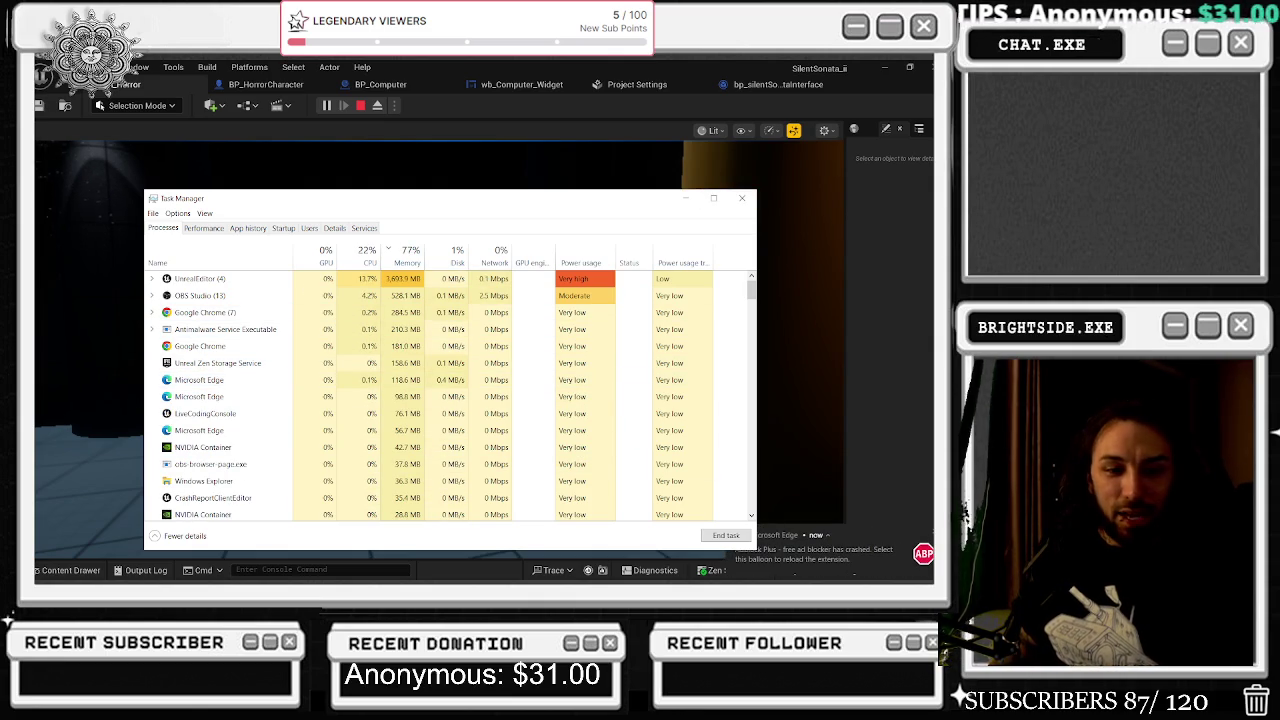
click(210, 380)
key(Delete)
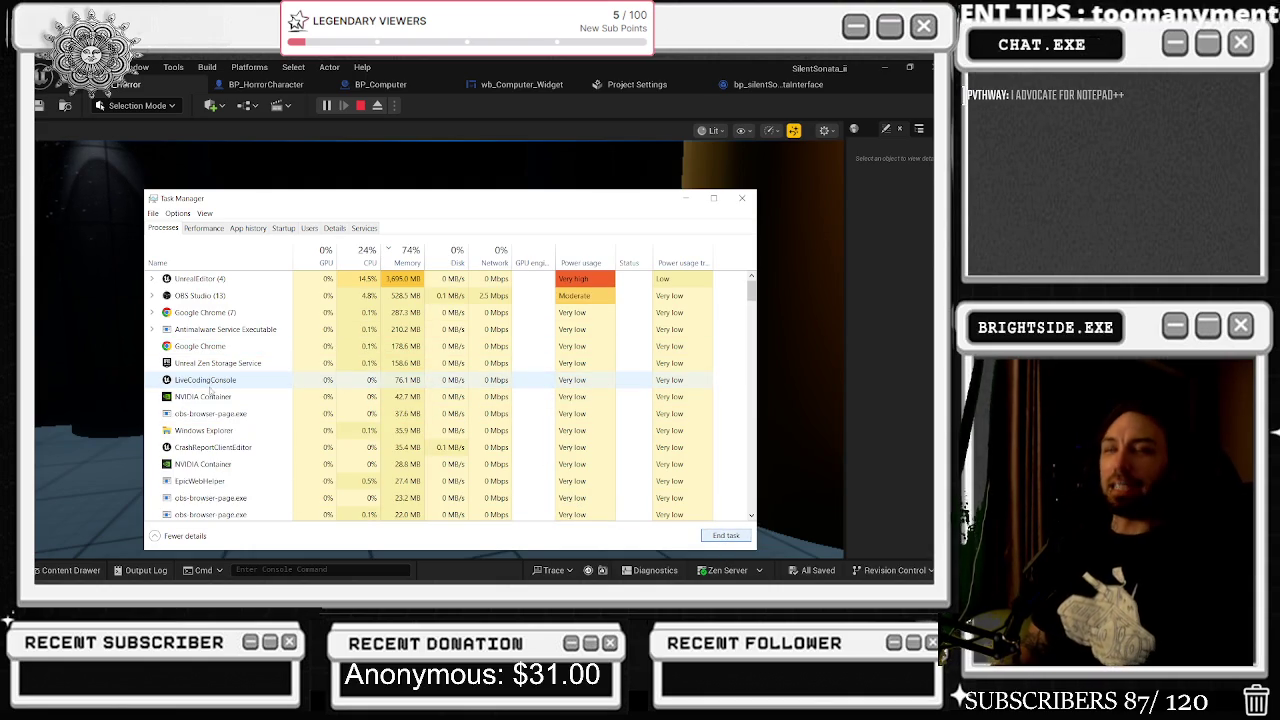
click(260, 397)
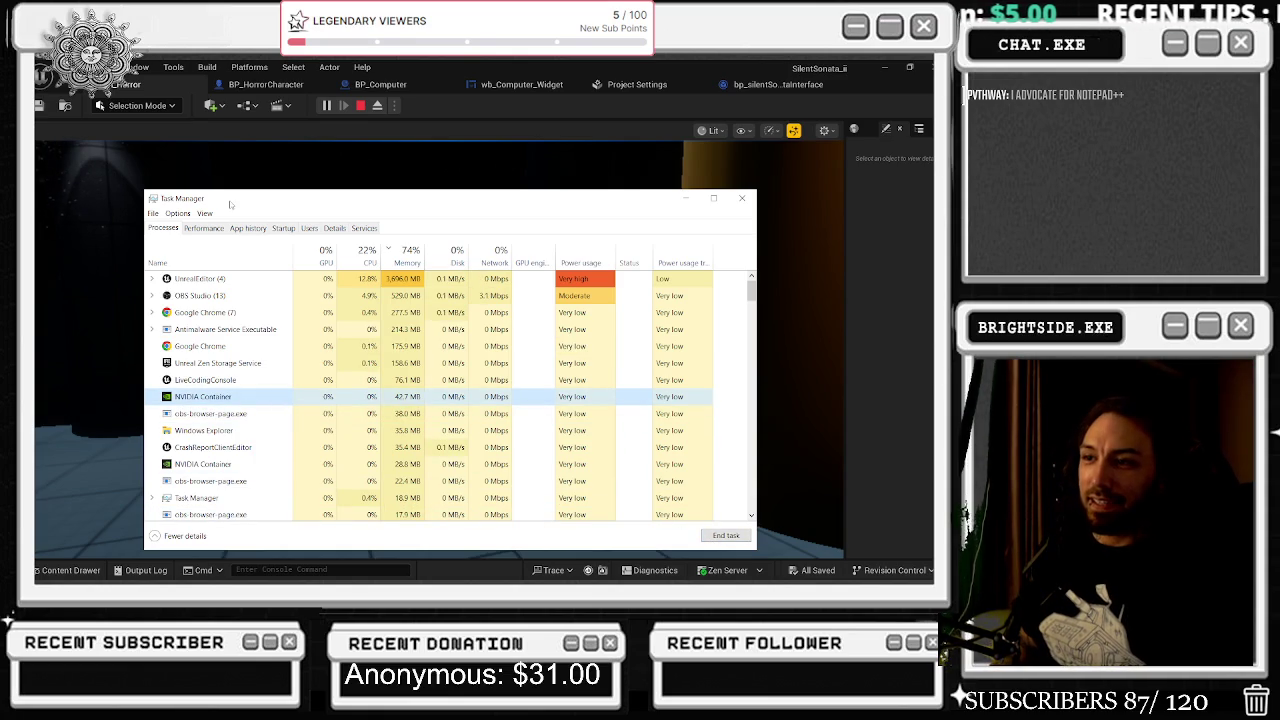
- Close Task Manager and return focus to the running Unreal game
click(742, 198)
key(alt+Tab)
click(495, 320)
- Walk to the monitor, initialize the Silent Sonata 2 session and open the CIPHER DECODER tab
key(w)
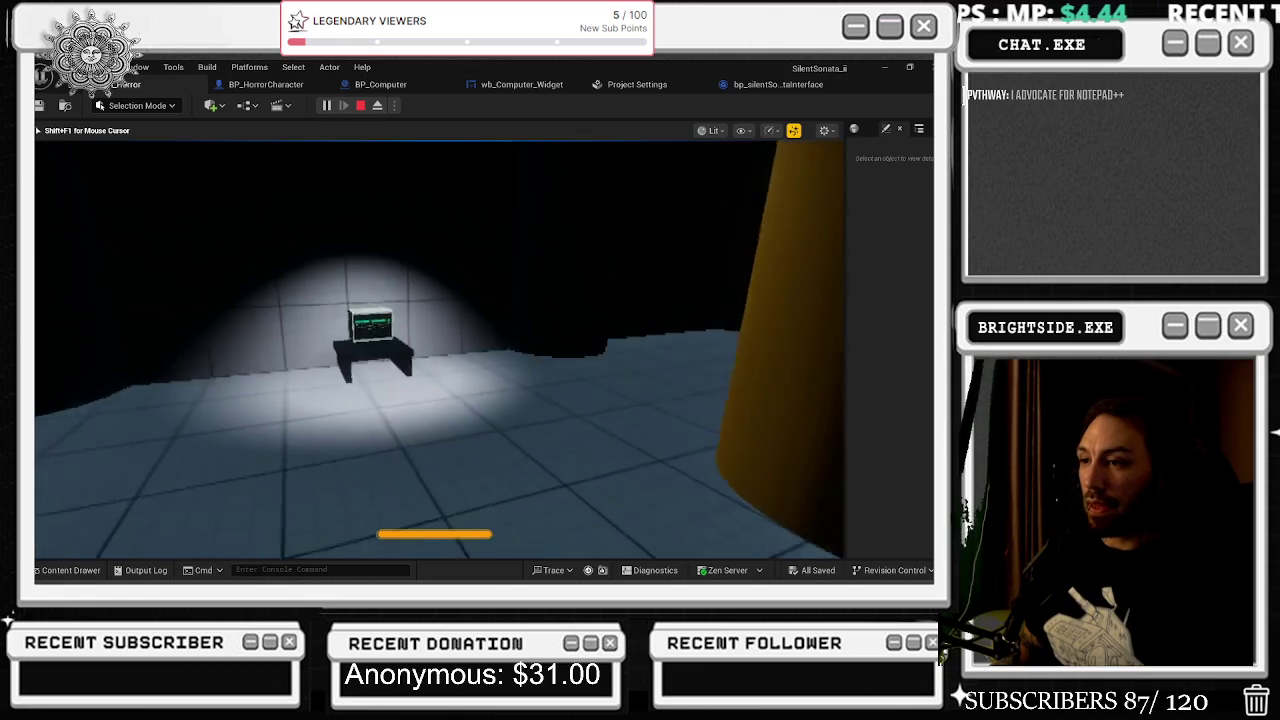
key(w)
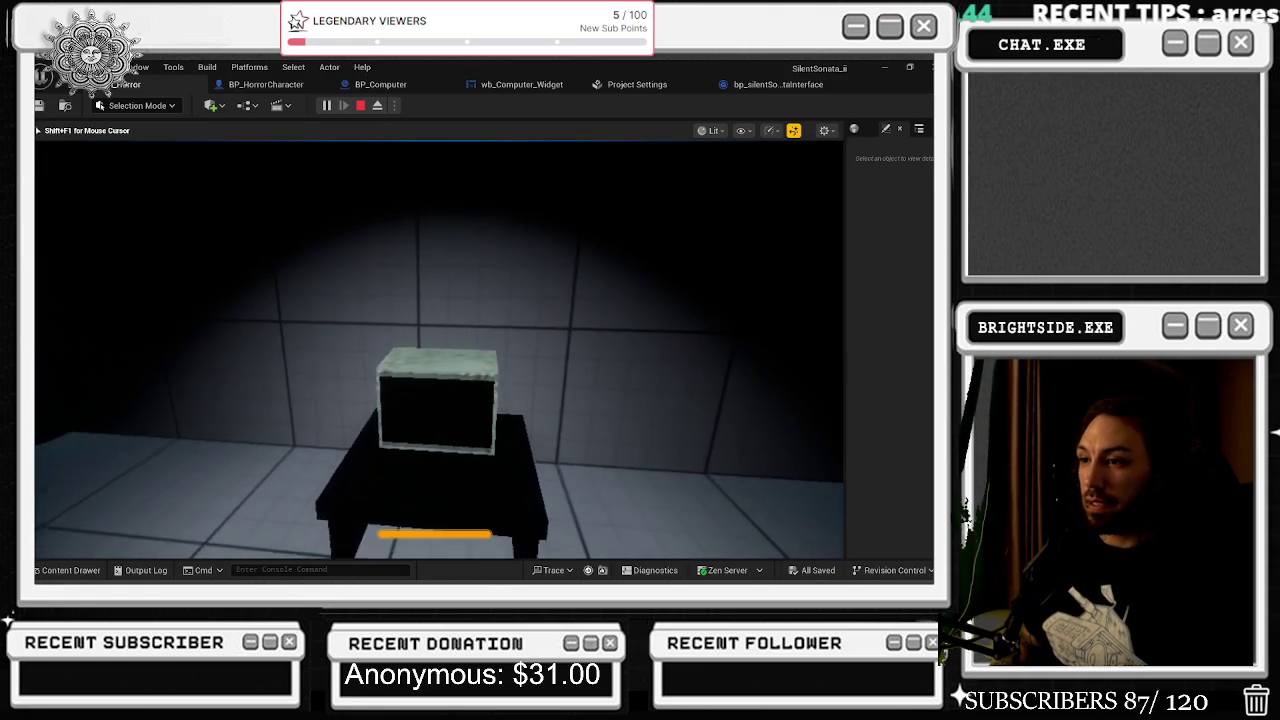
key(e)
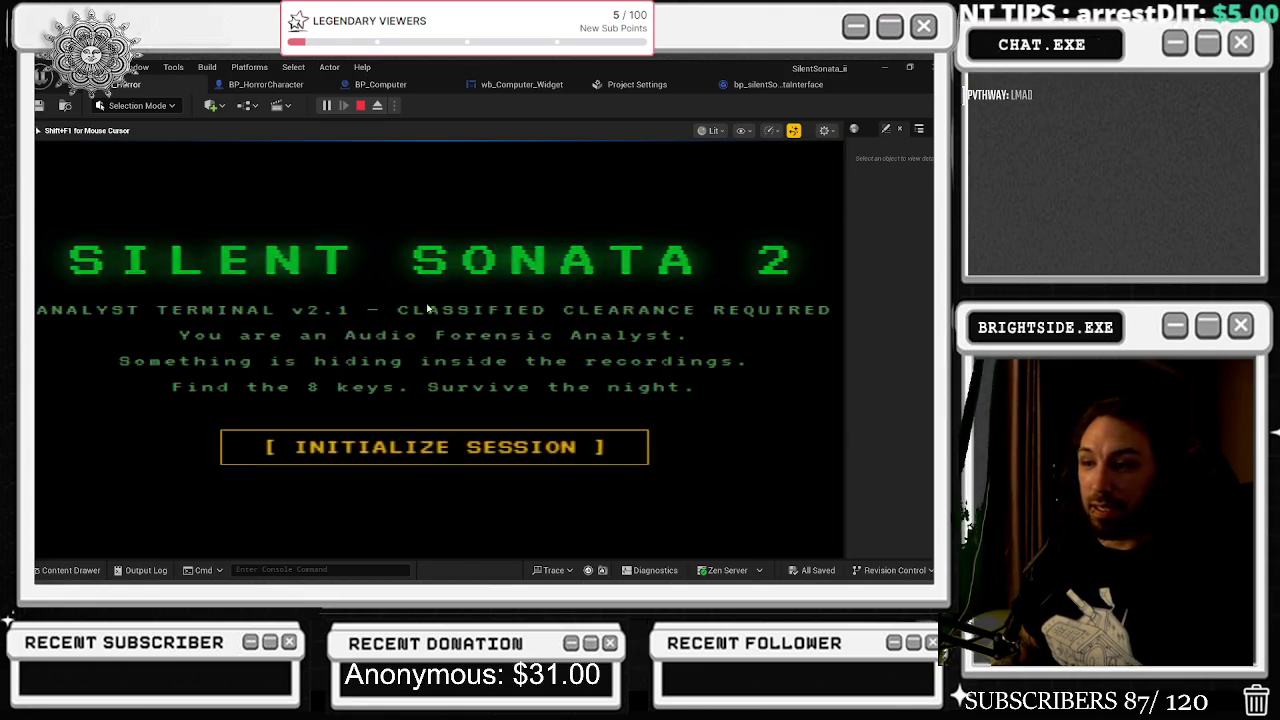
click(437, 418)
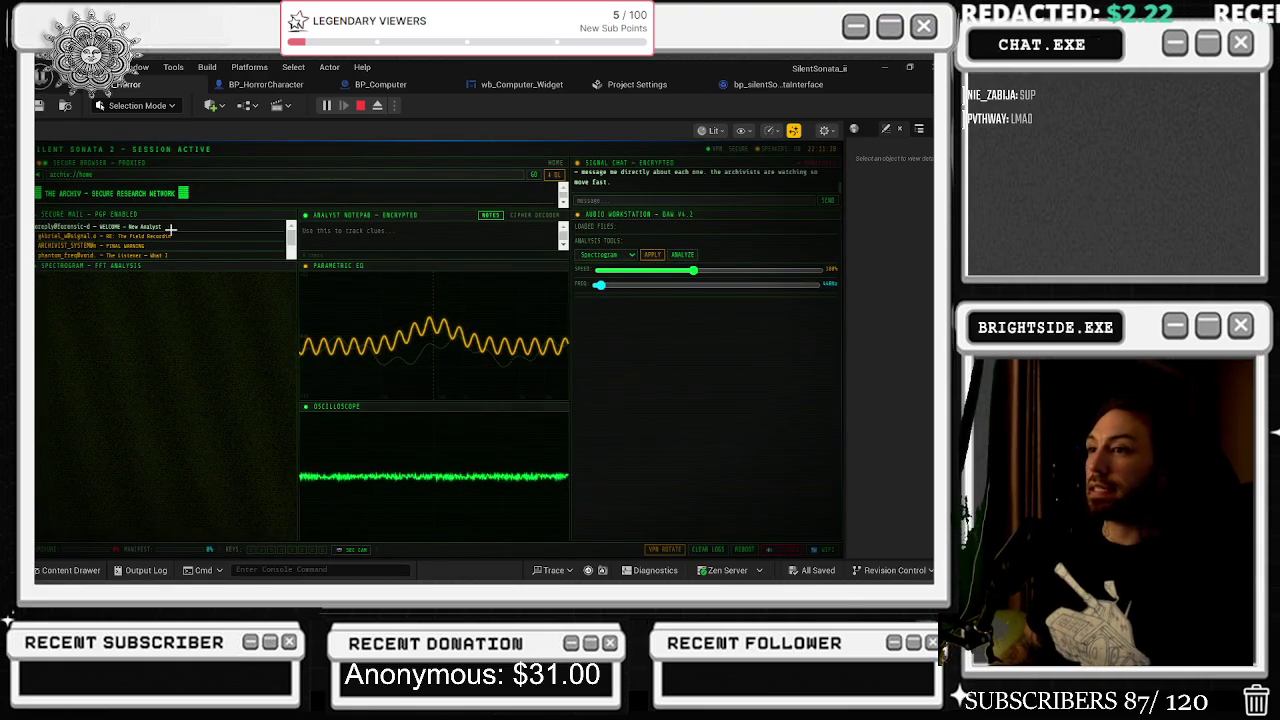
click(533, 215)
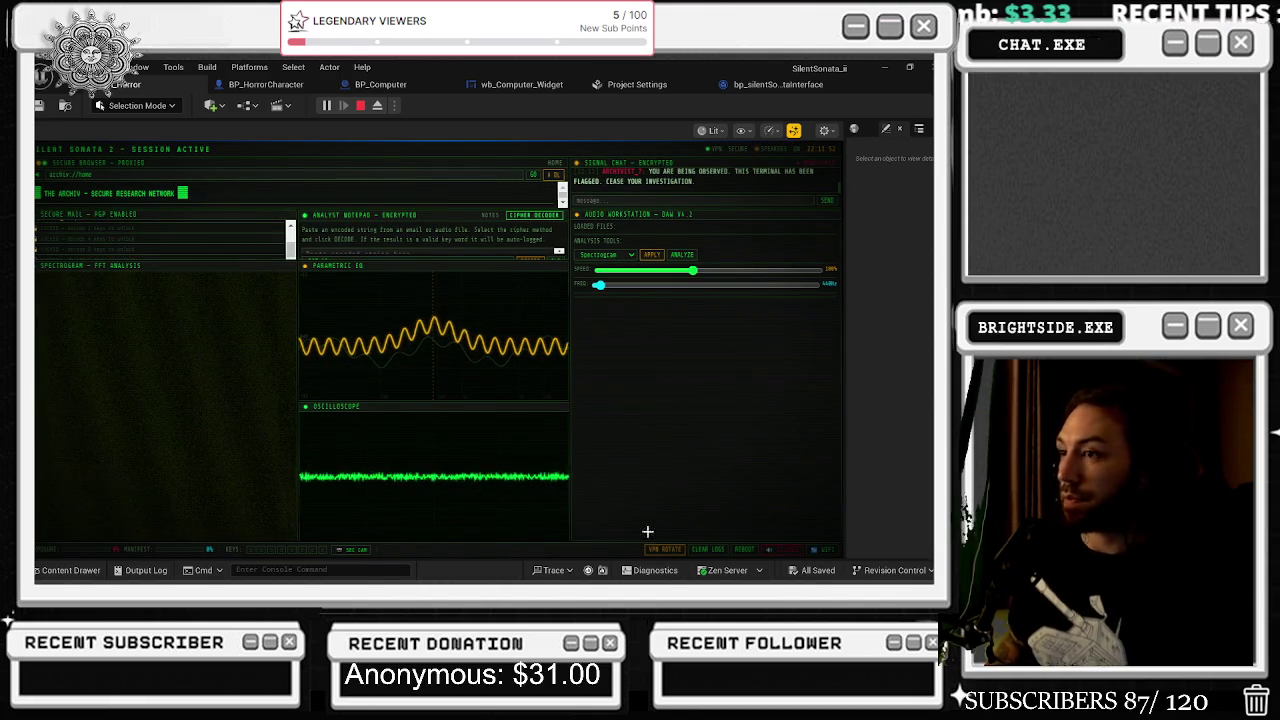
click(314, 570)
- Run the 'stat fps' console command to show a 30.00 FPS readout
text(stats)
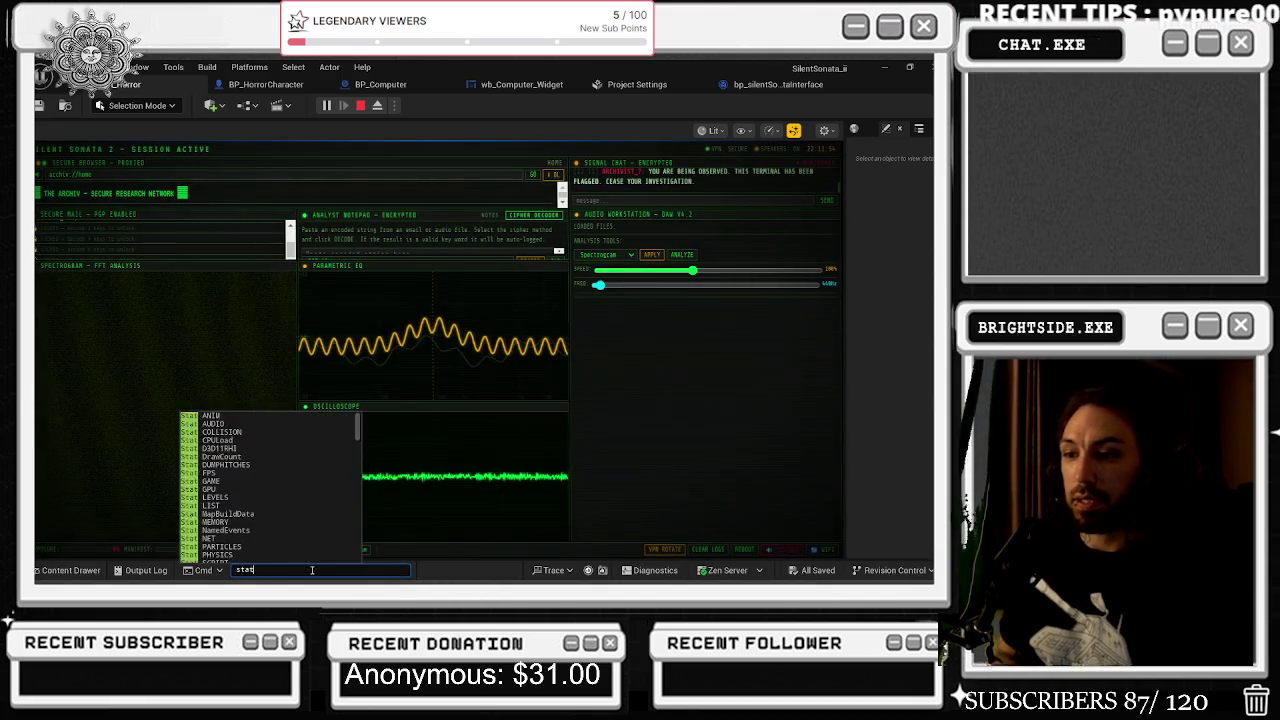
key(BackSpace)
text(fps)
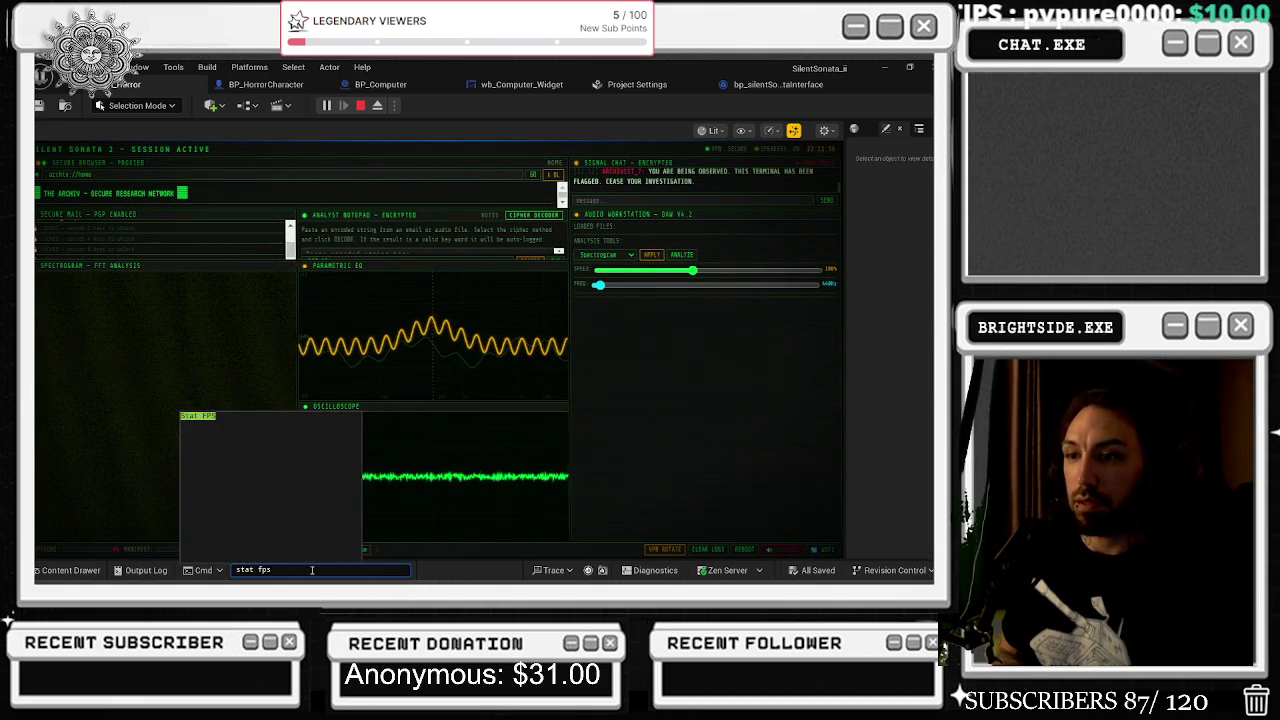
key(Return)
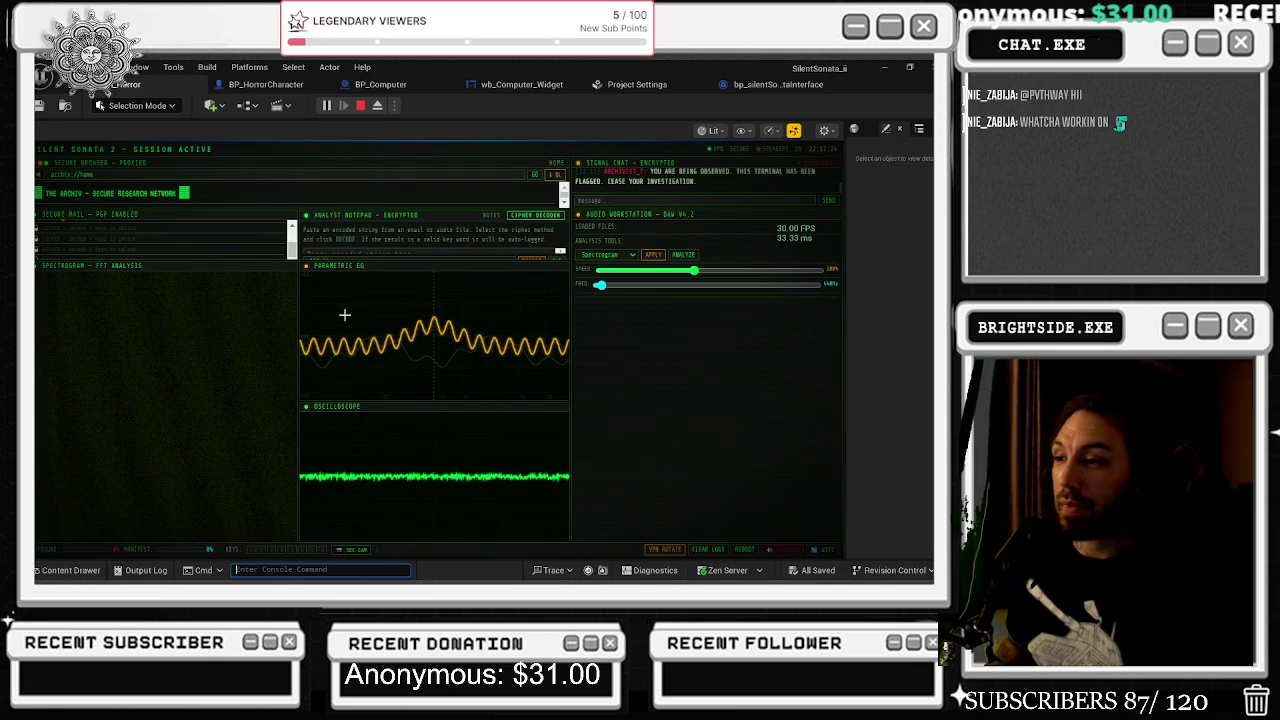
click(607, 337)
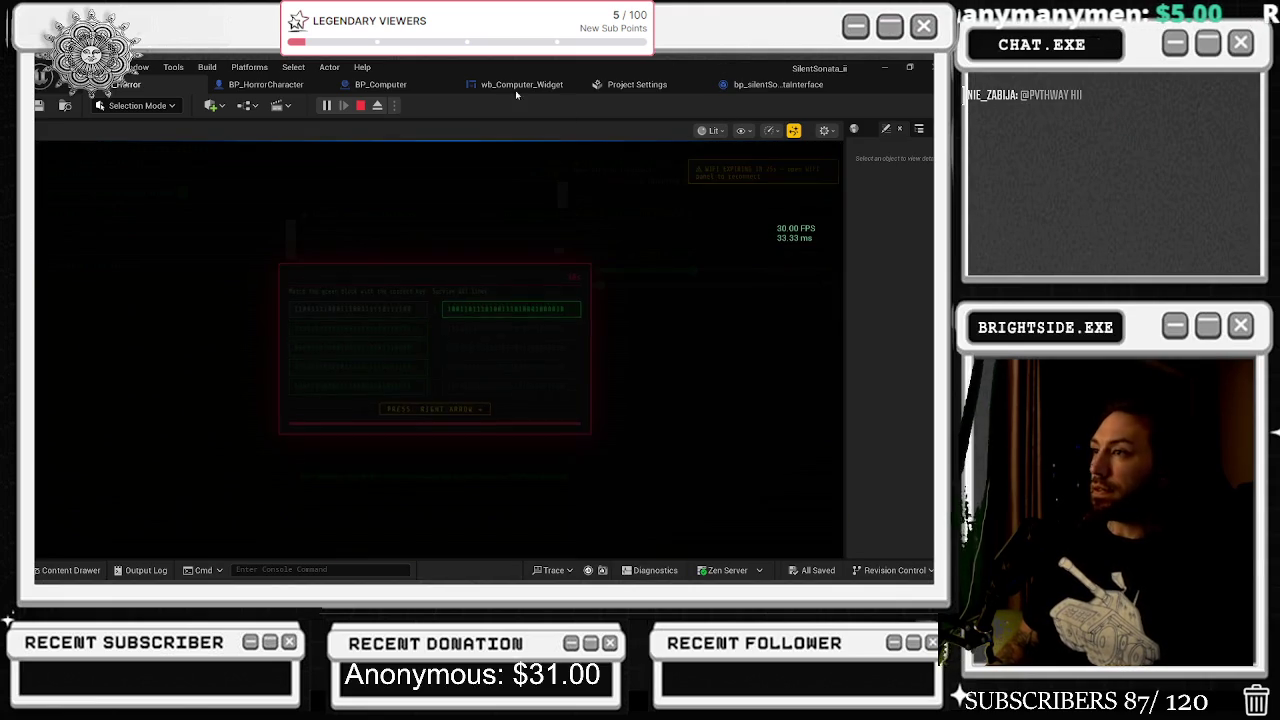
- Answer the intrusion challenge prompts with Right arrow and Spacebar until it clears
key(Right)
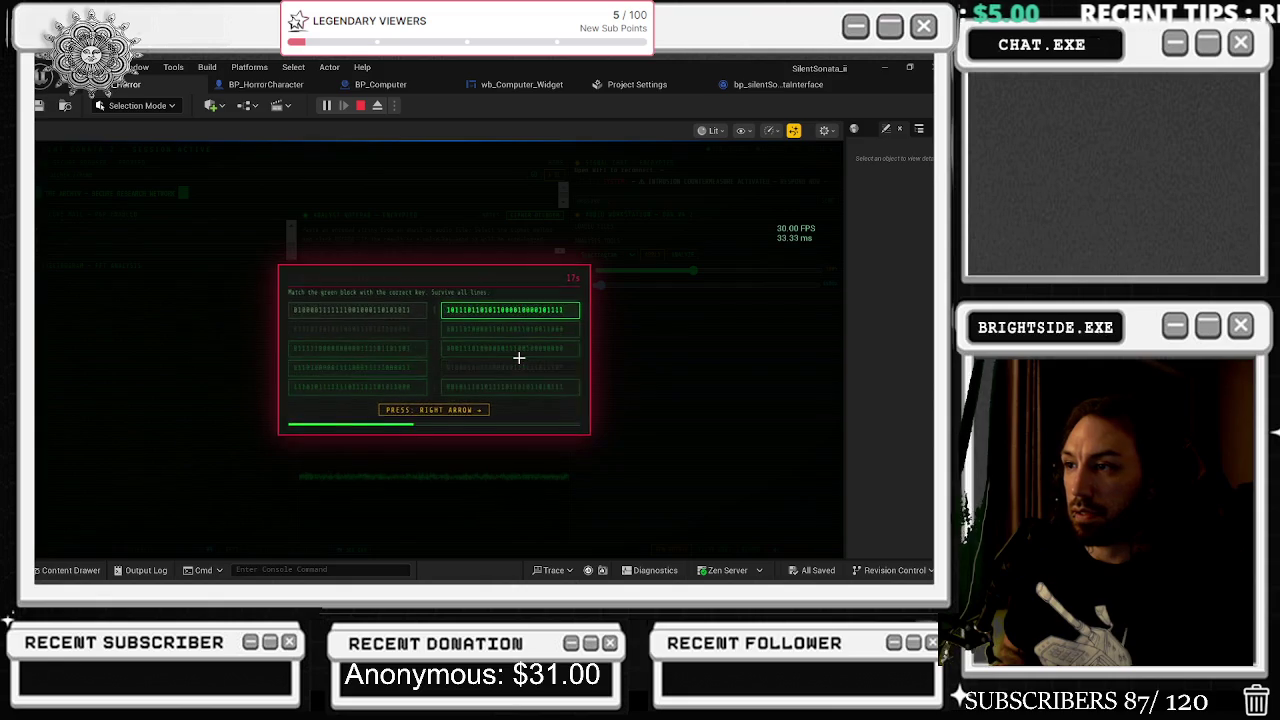
key(space)
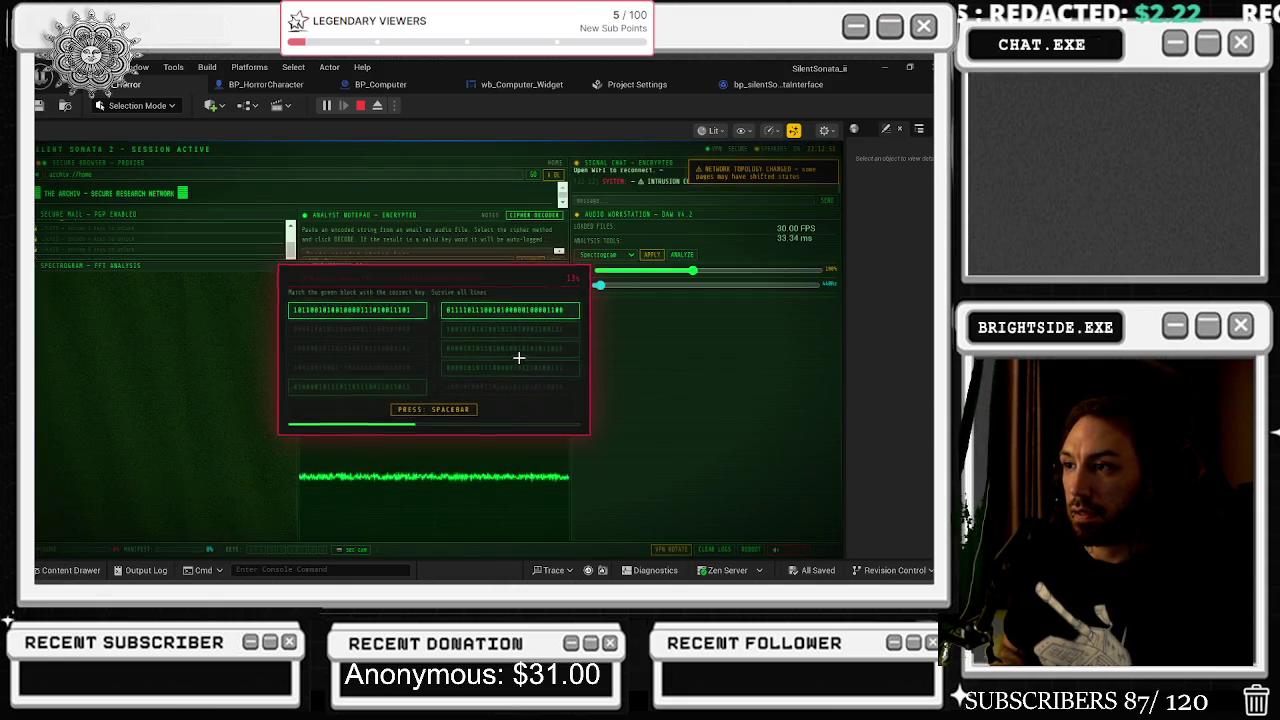
key(space)
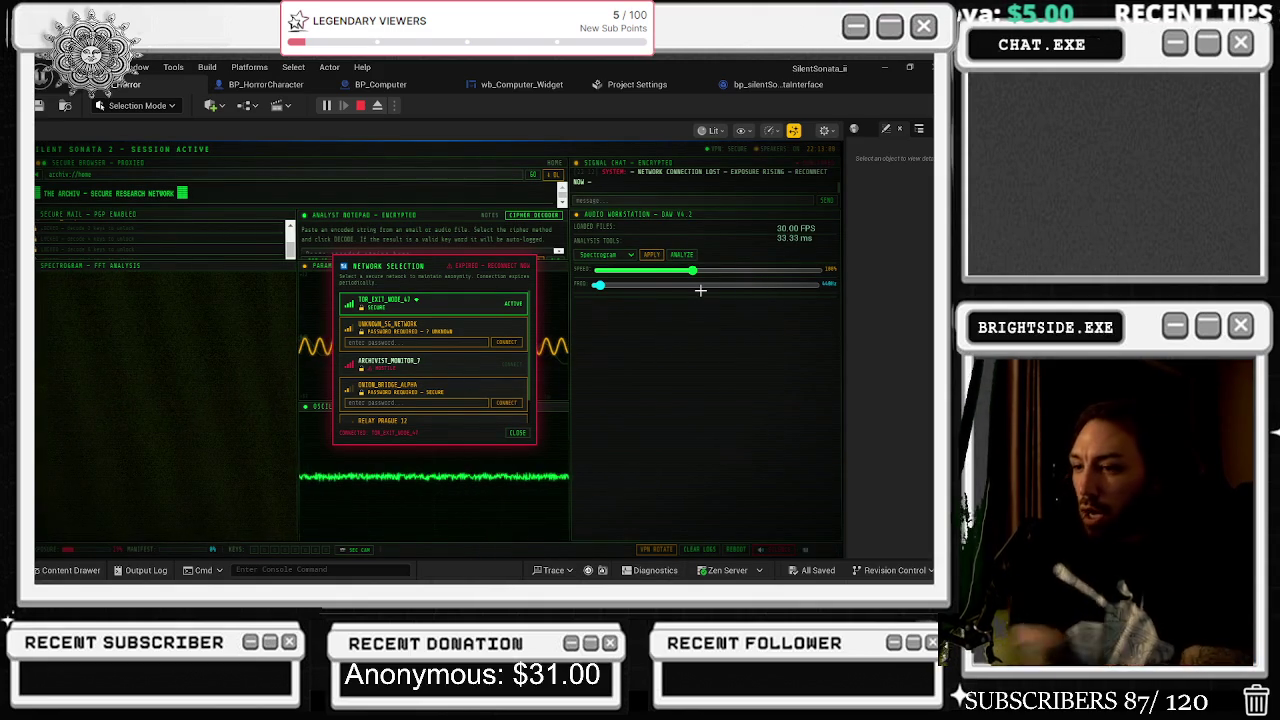
- Close Network Selection, request the SEC CAM feed and toggle the speakers until TERMINATED appears
click(516, 432)
click(362, 551)
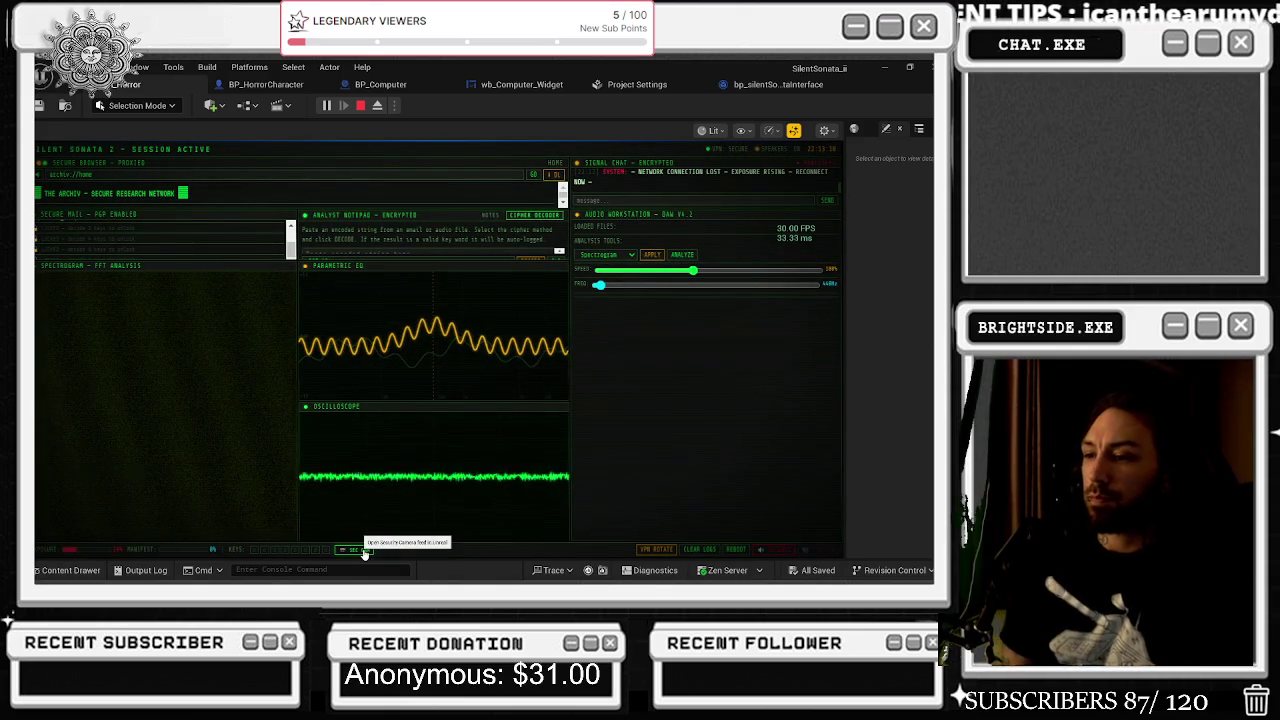
click(728, 570)
click(634, 495)
click(776, 550)
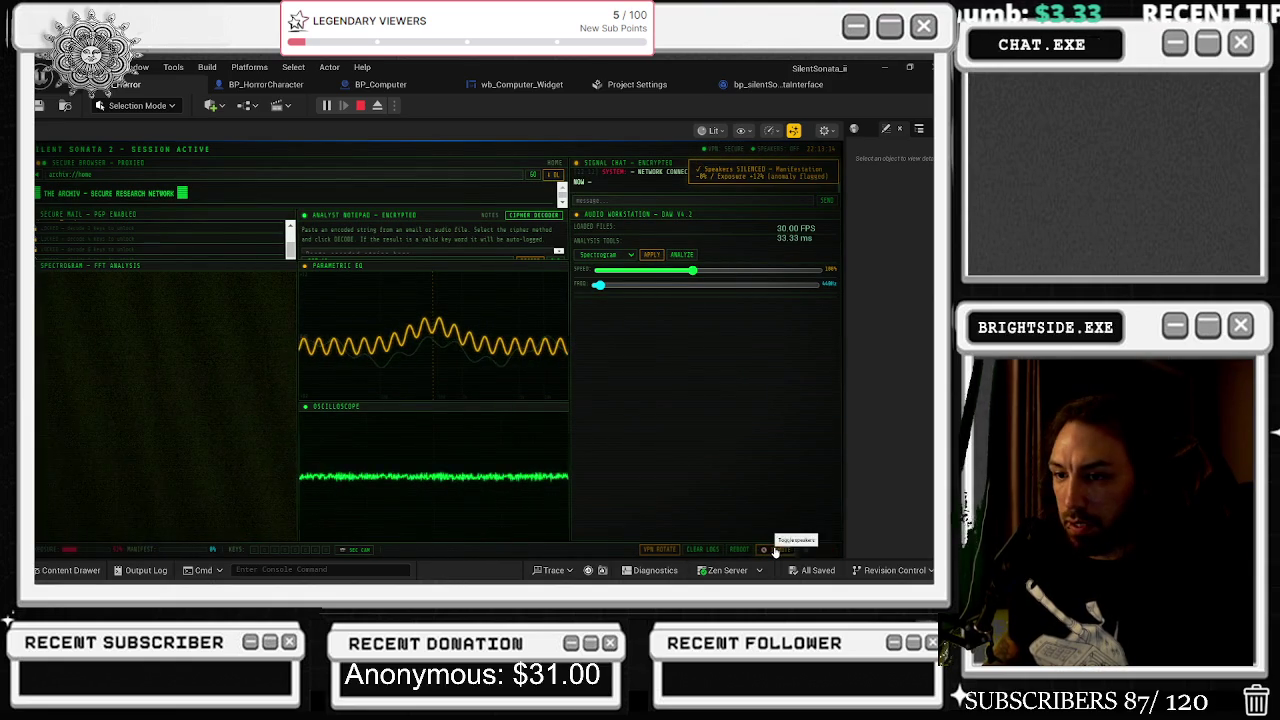
click(600, 378)
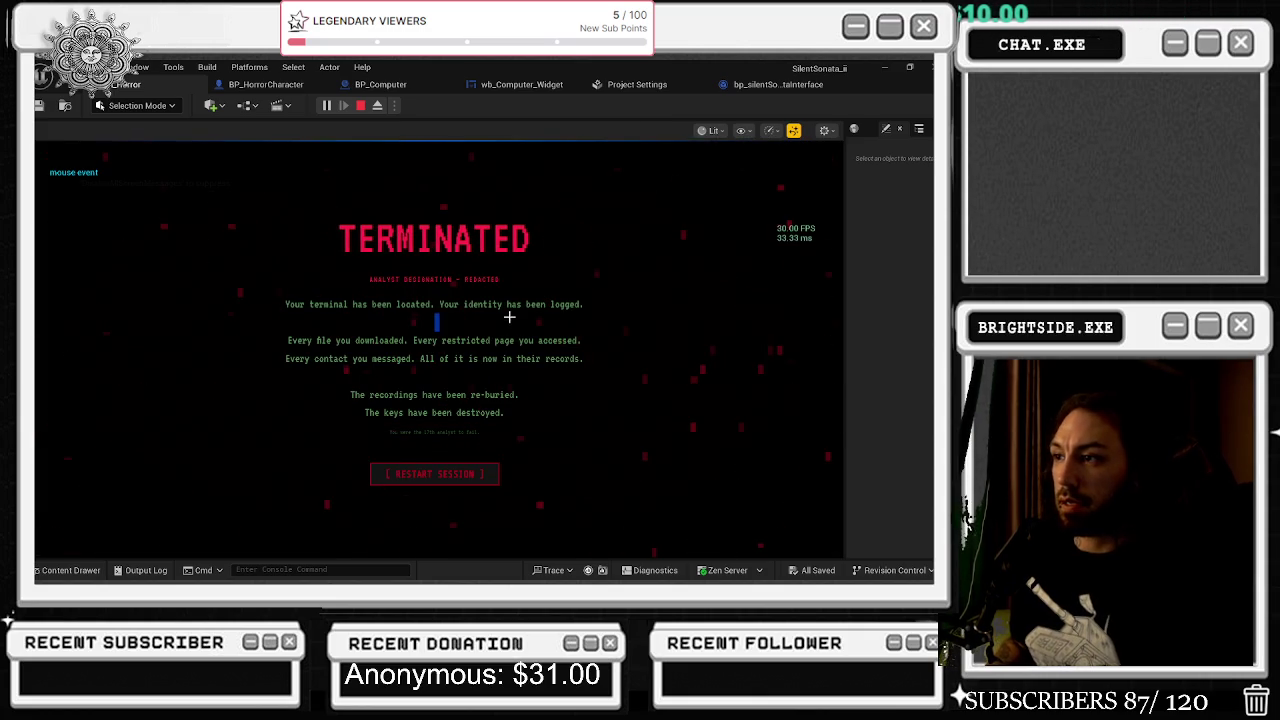
- Click past the TERMINATED screen and press Esc to stop the playtest
click(434, 474)
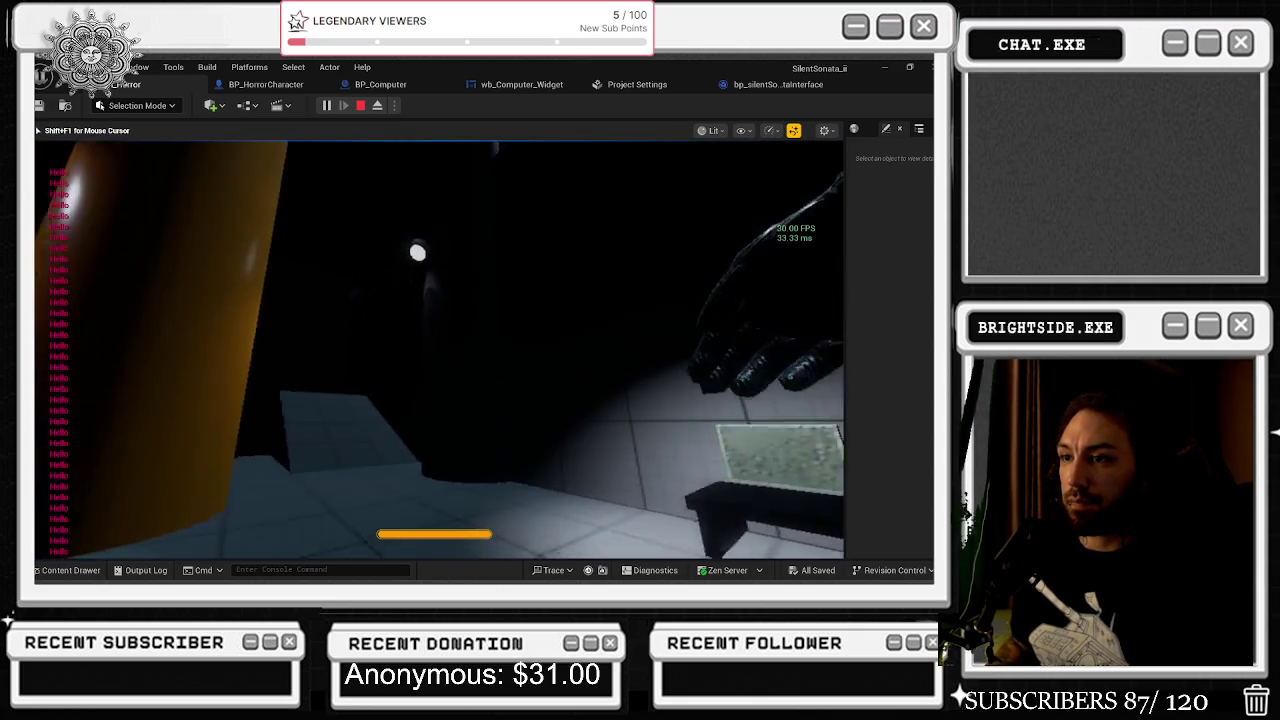
key(Escape)
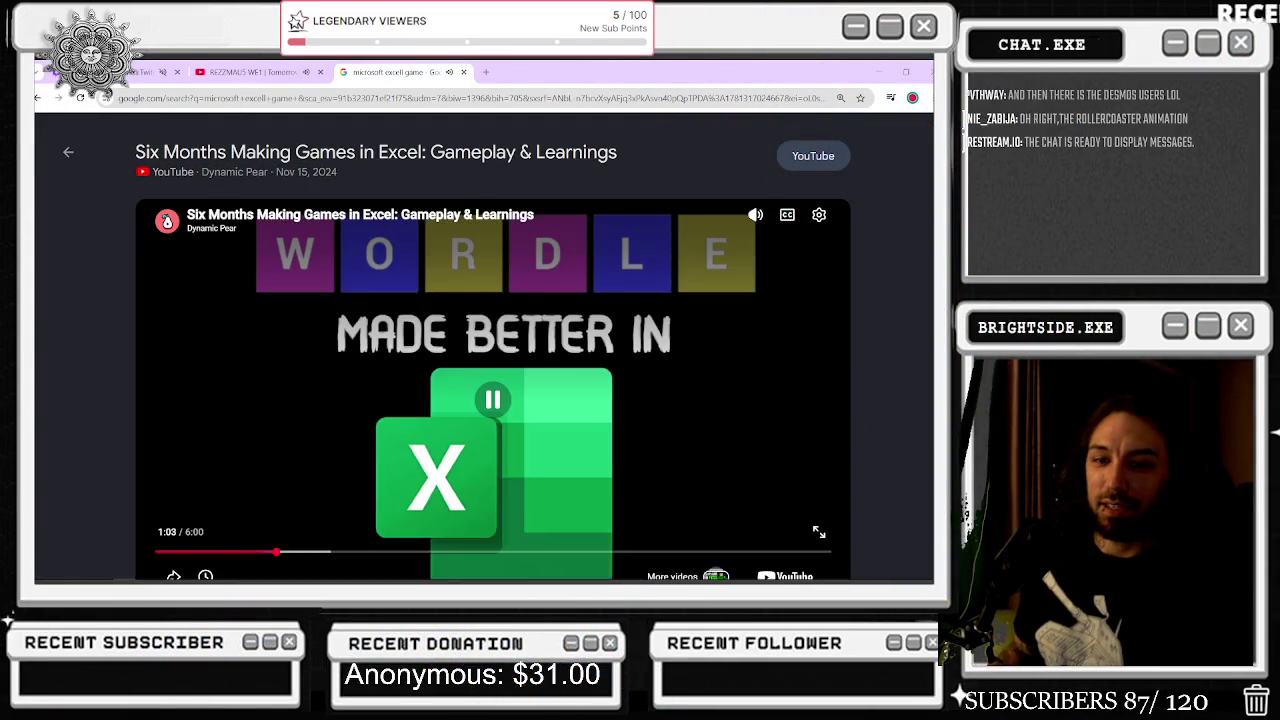
scroll(733, 290, down, 1)
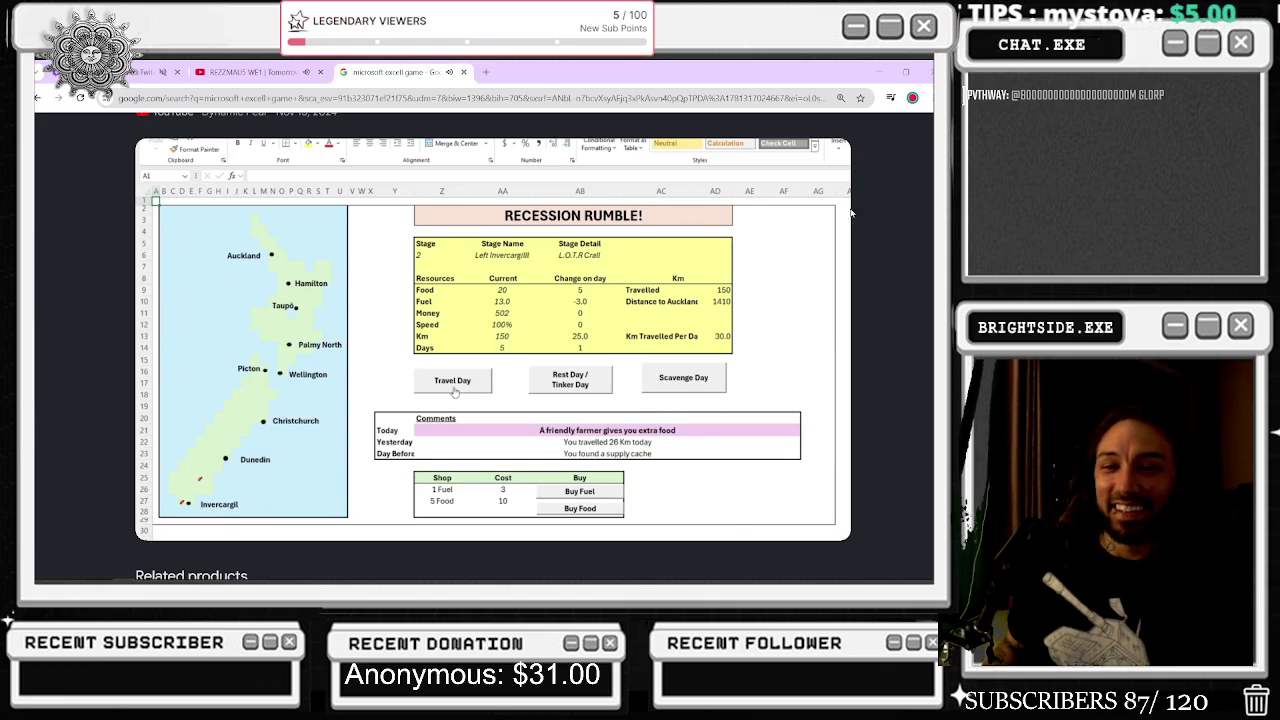
click(455, 392)
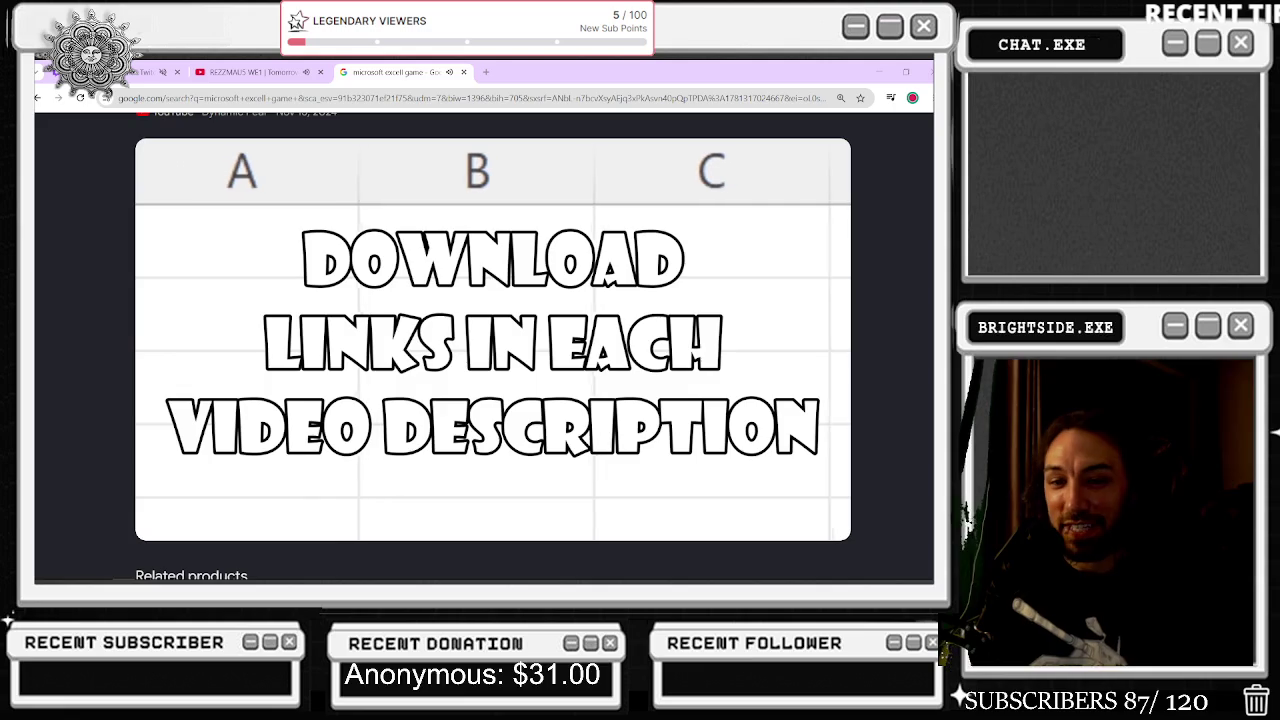
mouse_move(544, 326)
click(38, 97)
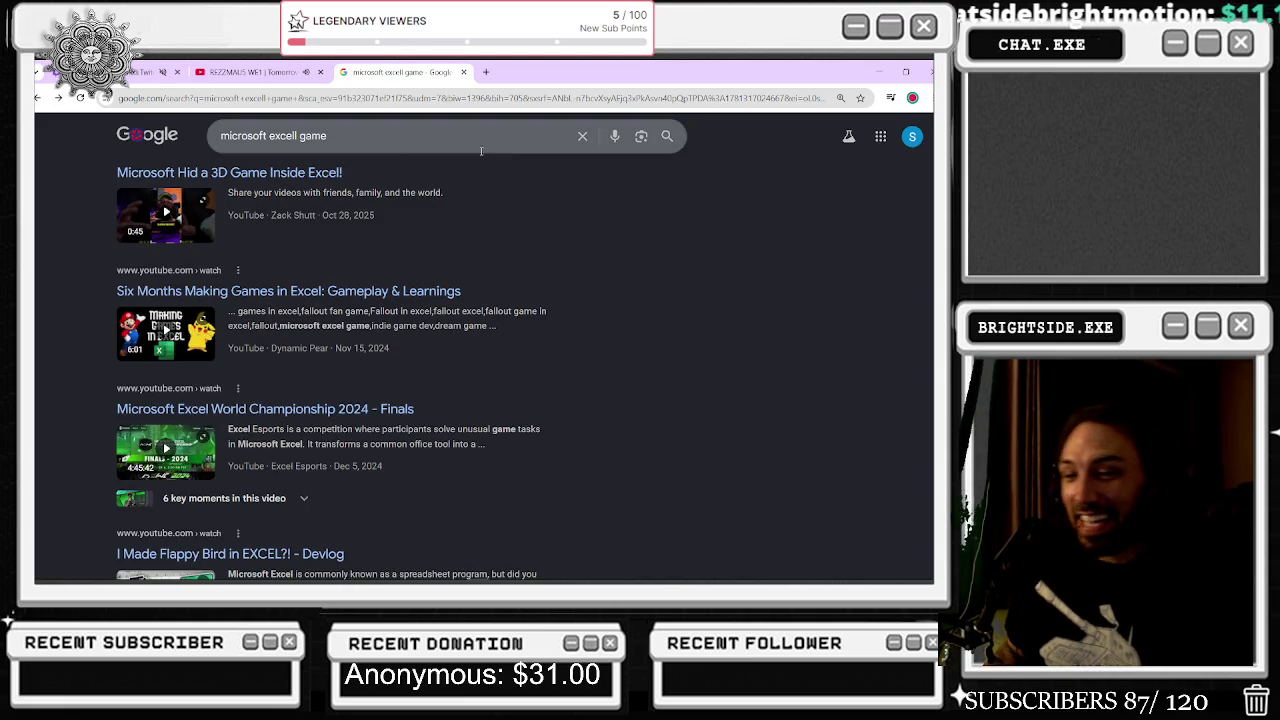
- Play the Flappy Bird in Excel devlog full screen, pausing near 0:36, then skip to 1:01
scroll(526, 213, down, 1)
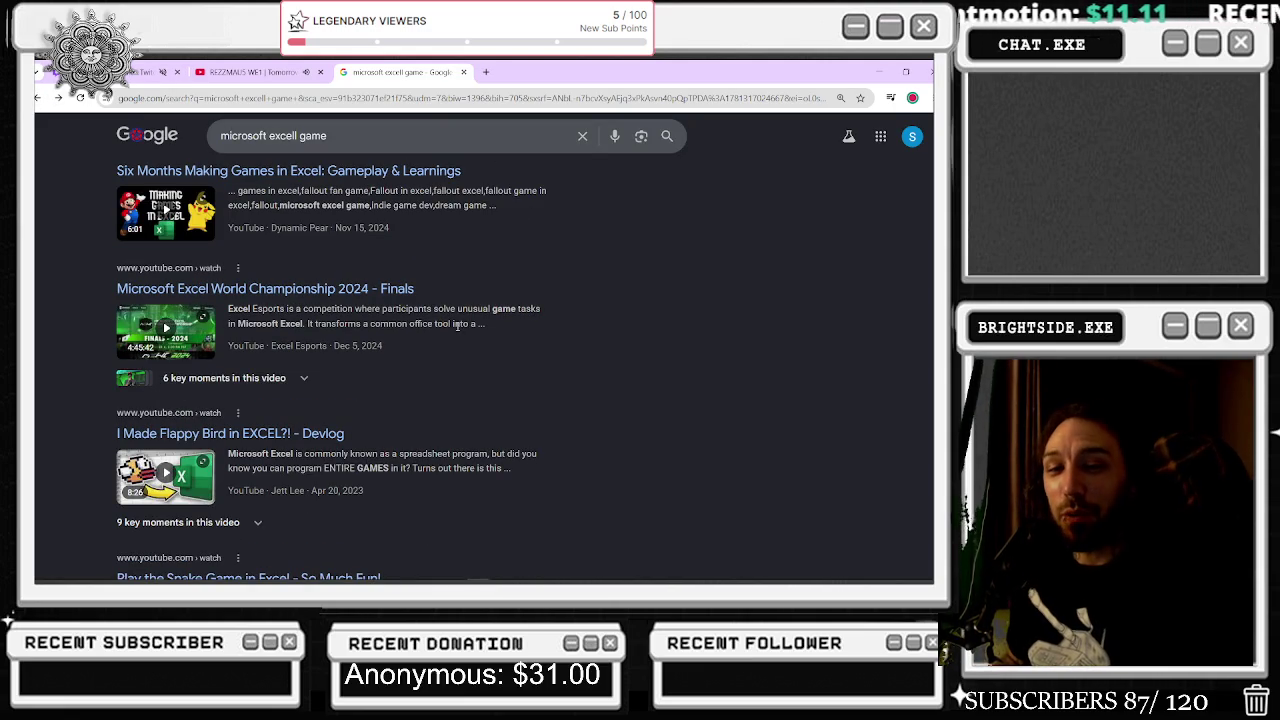
scroll(438, 357, down, 1)
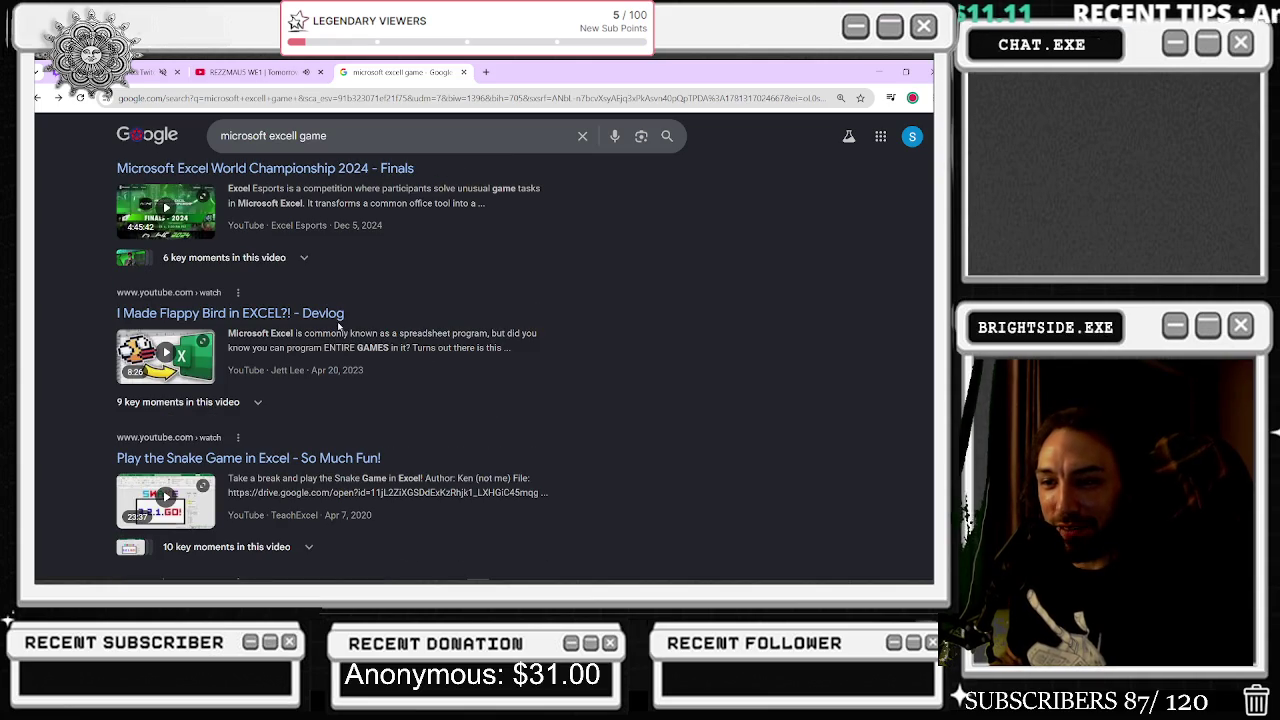
click(195, 366)
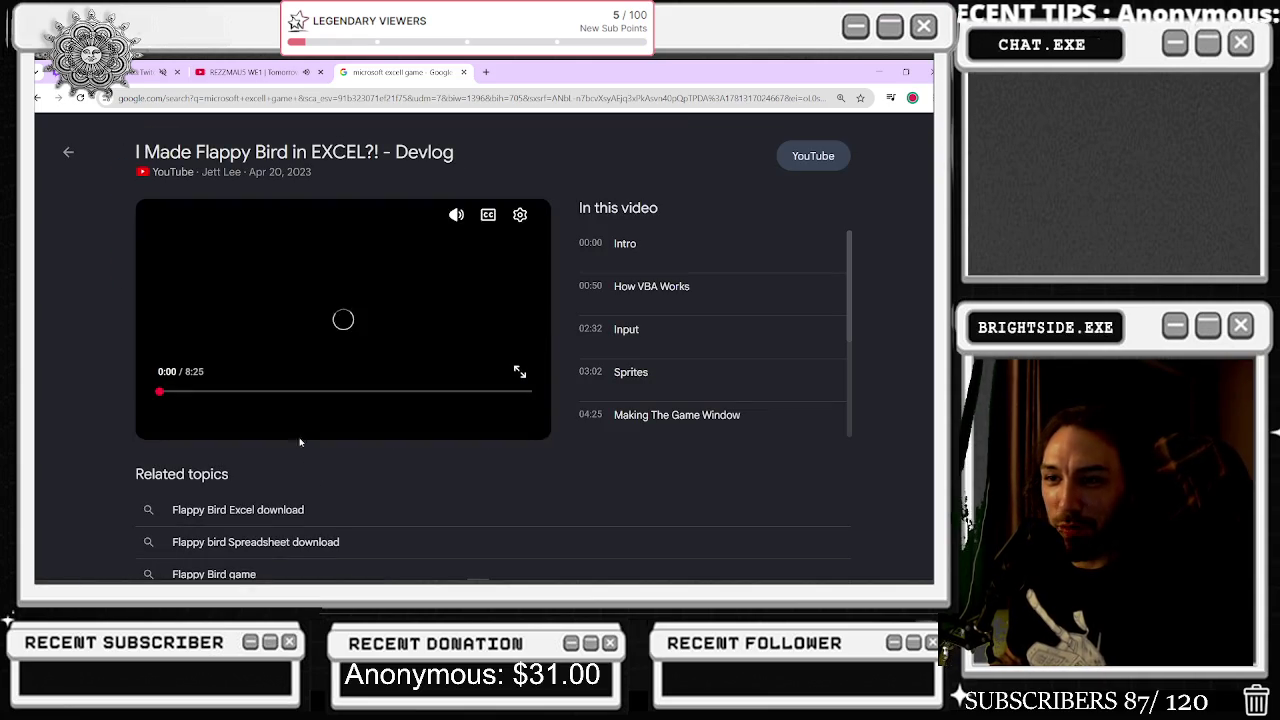
click(519, 371)
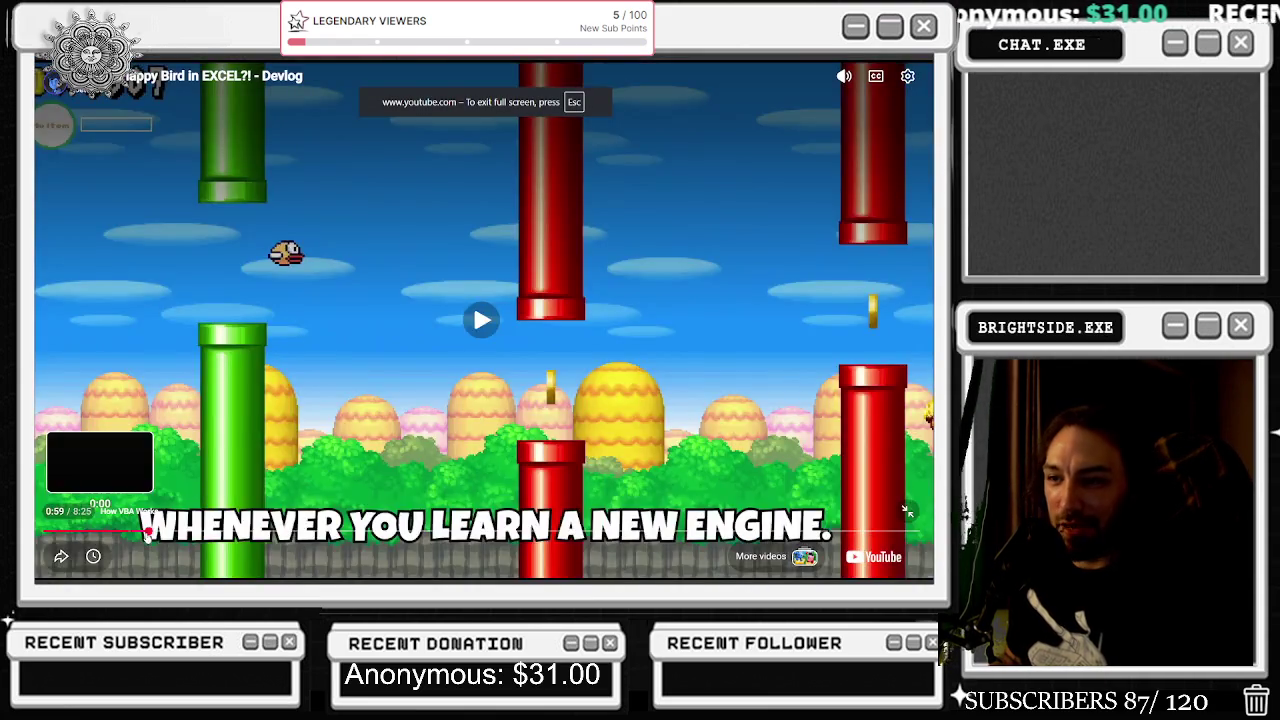
click(148, 531)
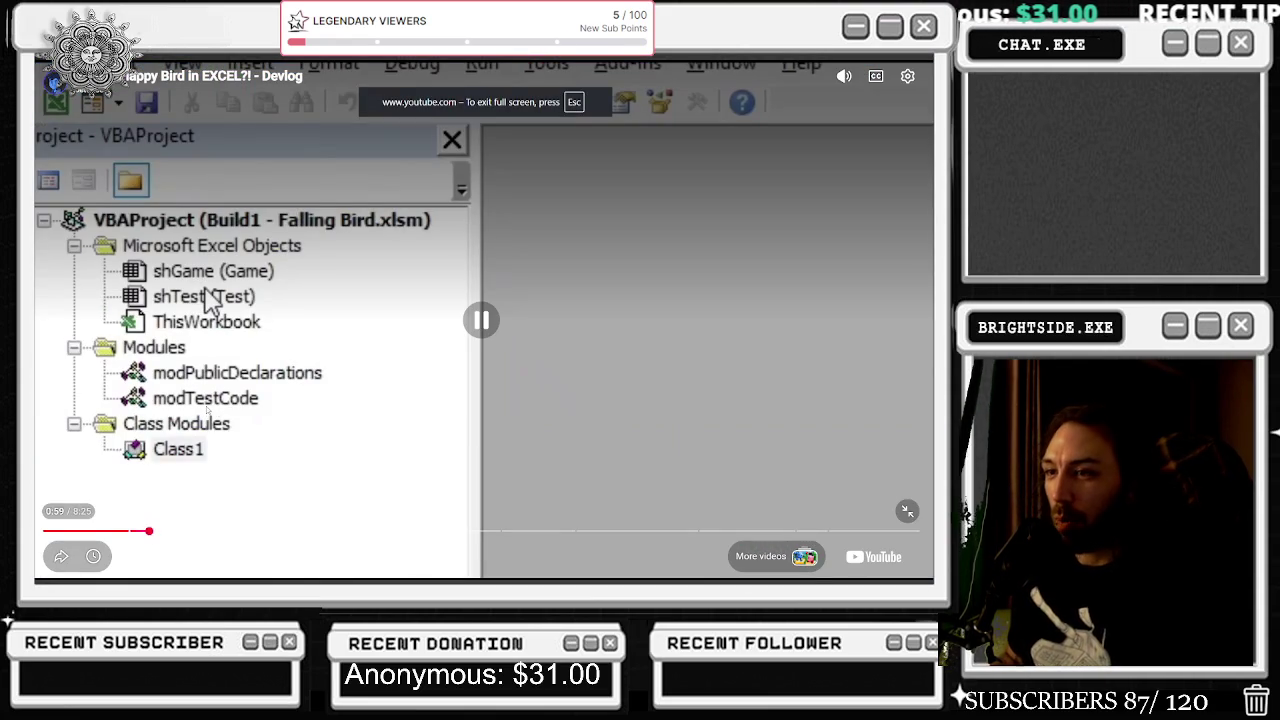
click(104, 531)
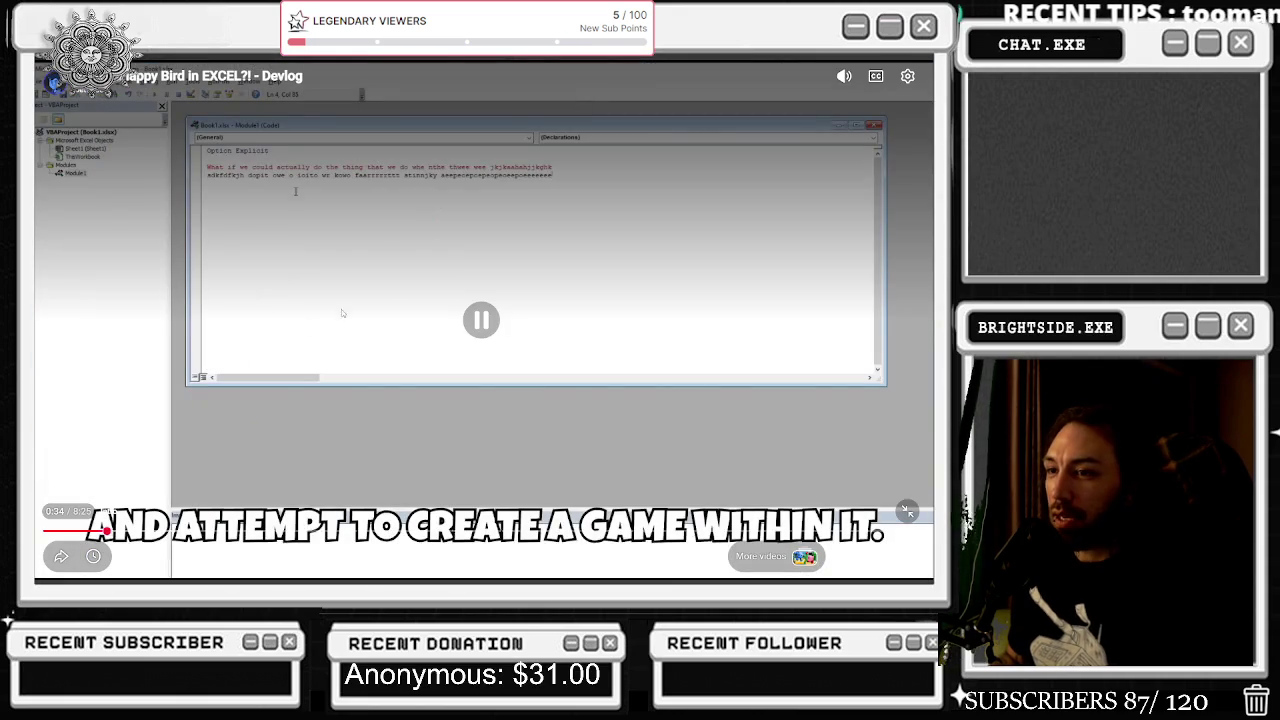
click(425, 311)
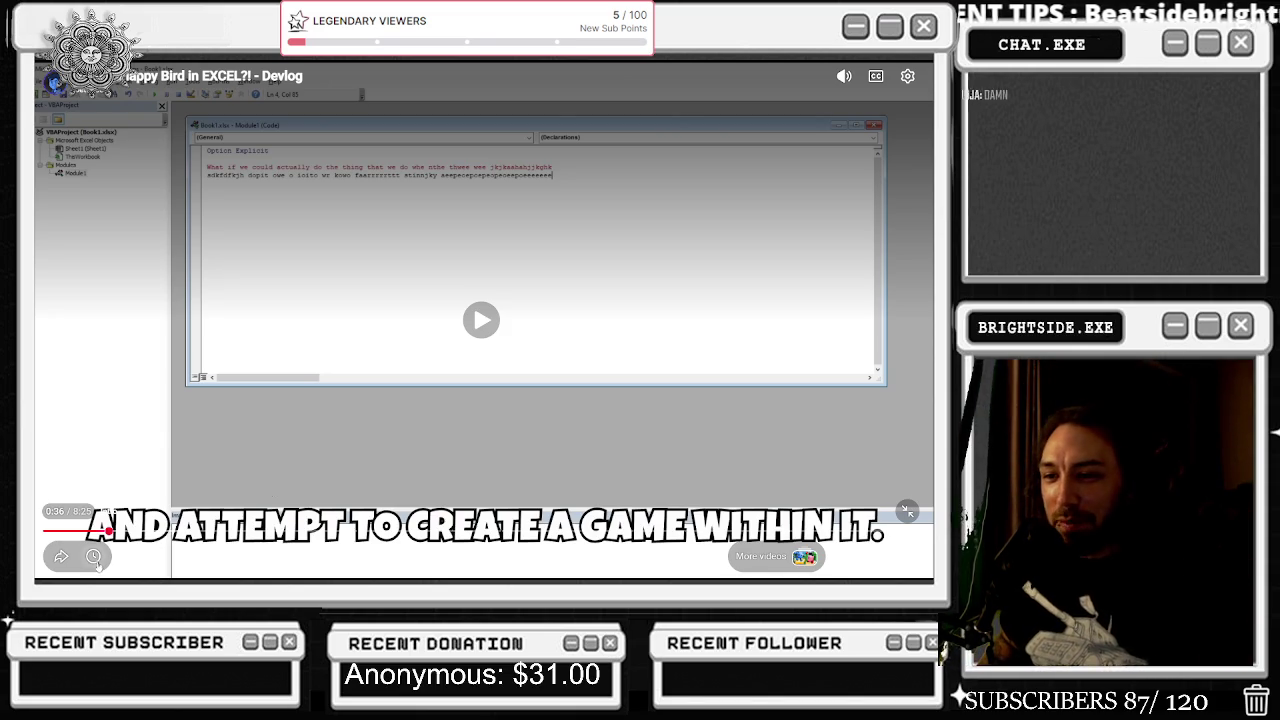
click(149, 530)
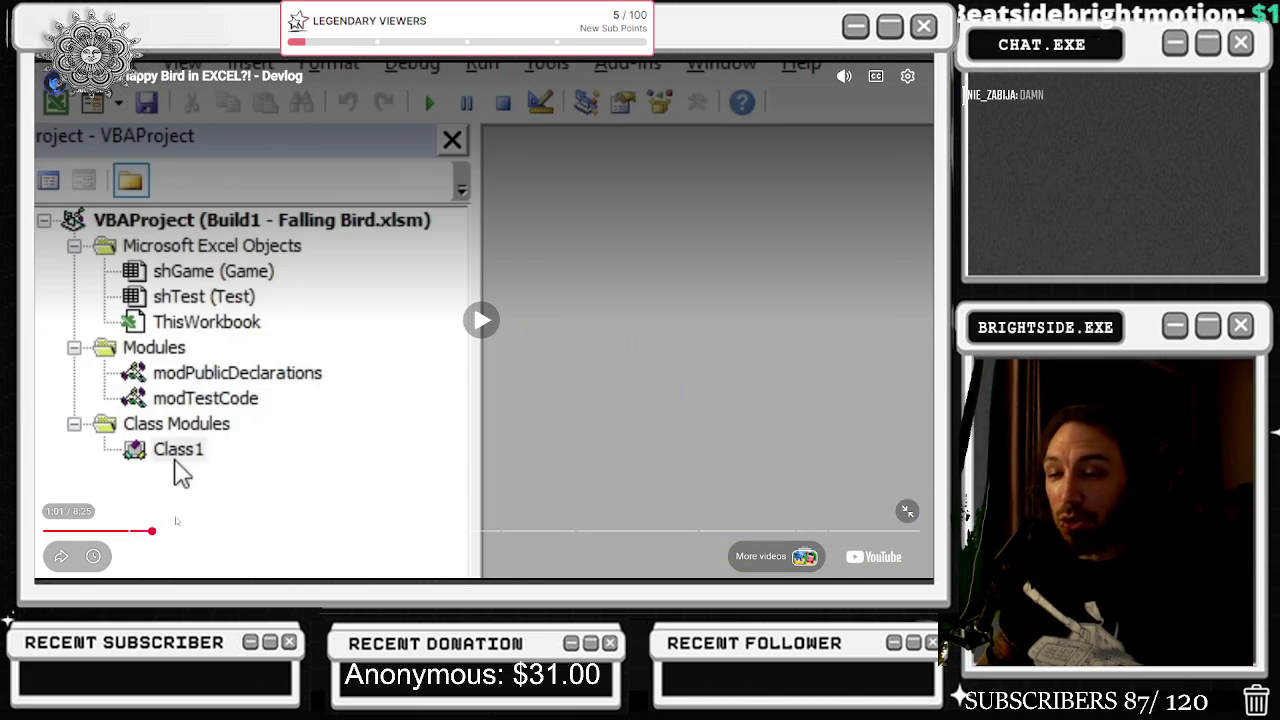
- Scrub the embedded devlog past the Run Game sheet to the Input chapter's OnKey code
drag(197, 537, 266, 535)
click(303, 533)
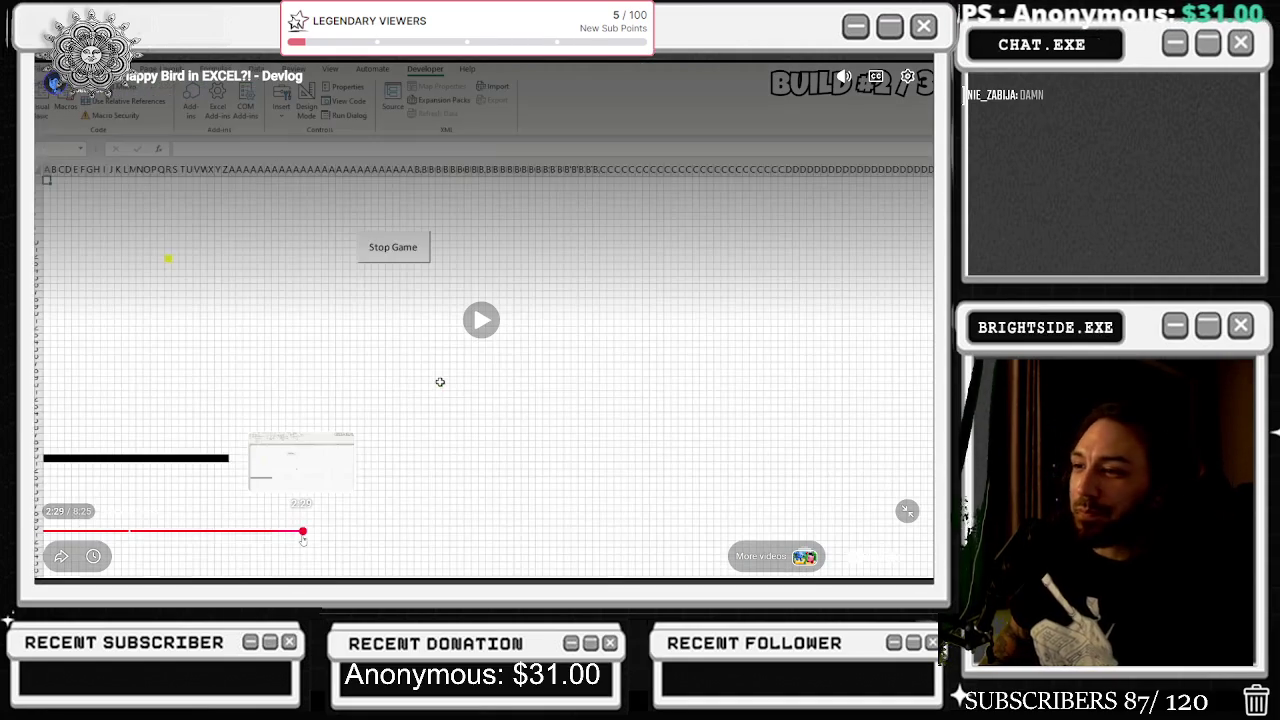
click(313, 533)
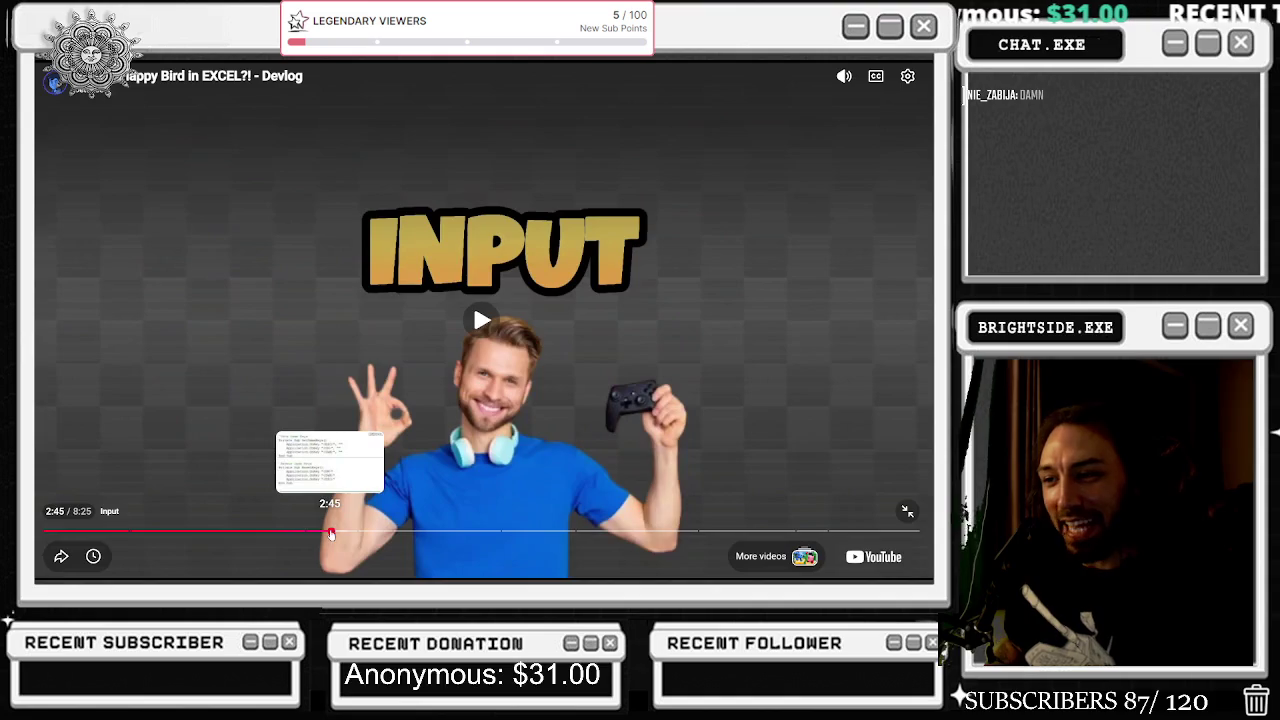
click(331, 533)
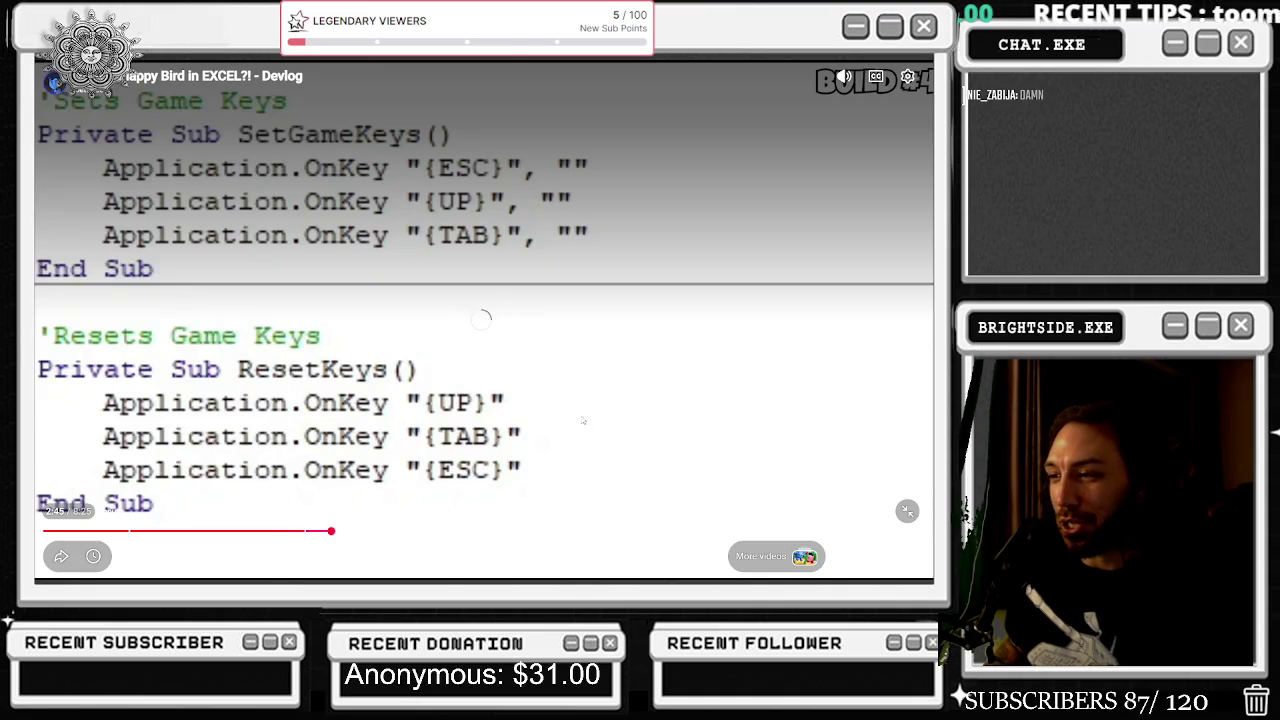
- Move the devlog to its YouTube watch page, close the Google tab, and decline Premium
click(210, 76)
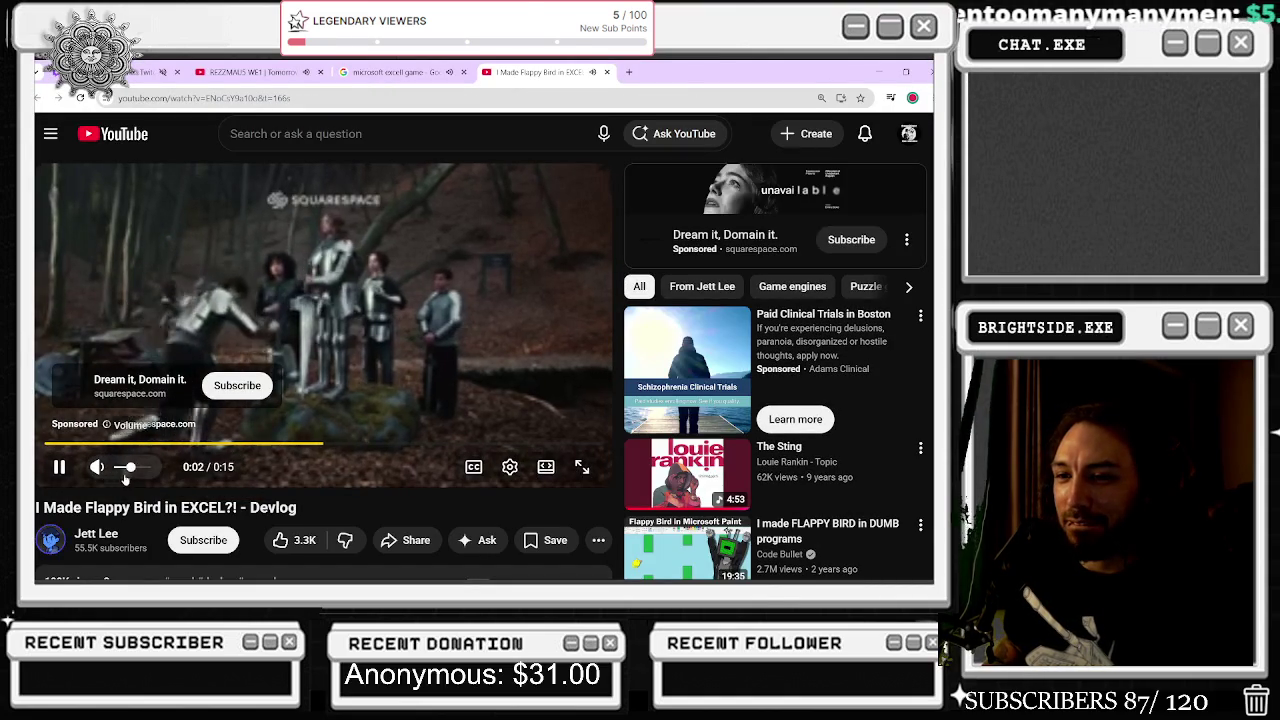
click(395, 72)
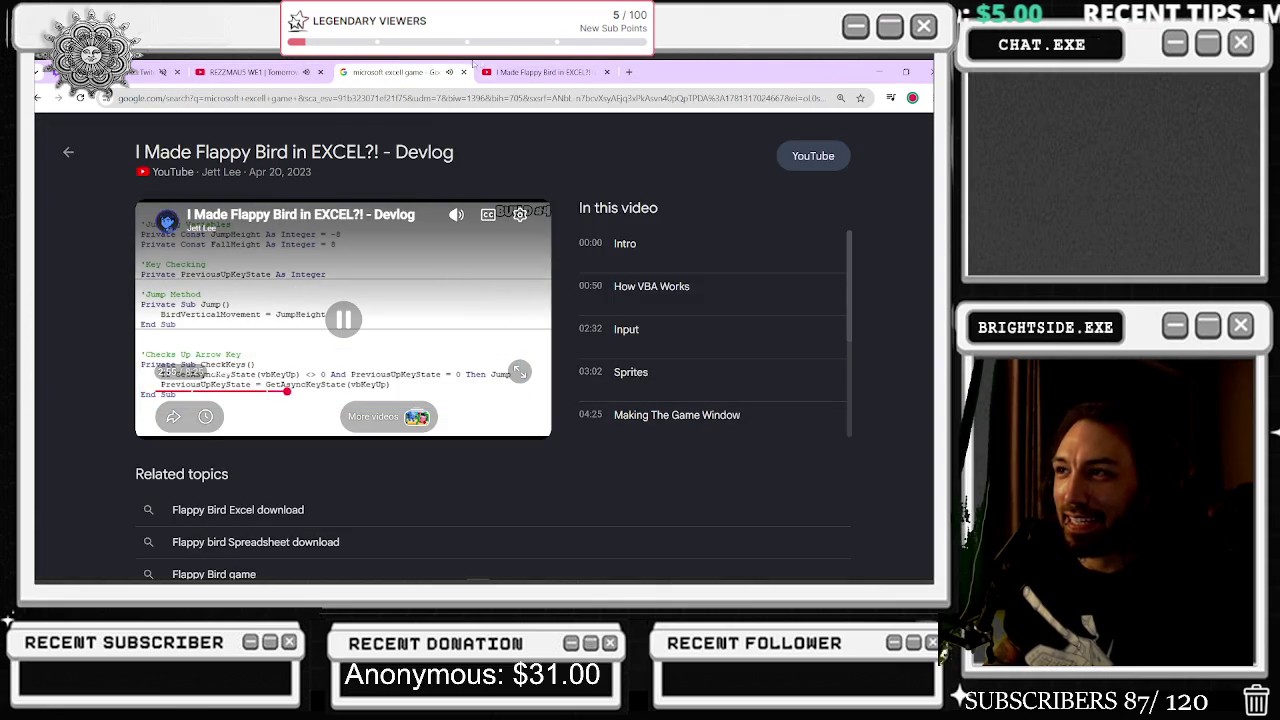
click(463, 72)
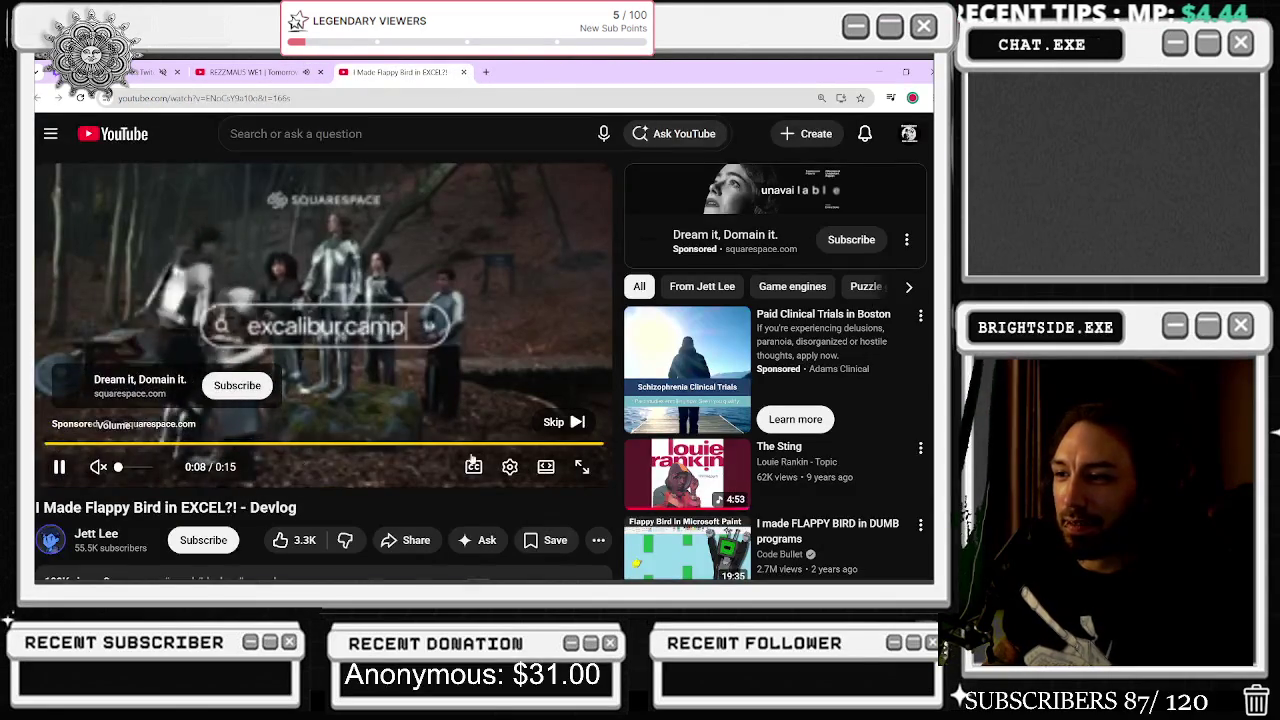
click(134, 537)
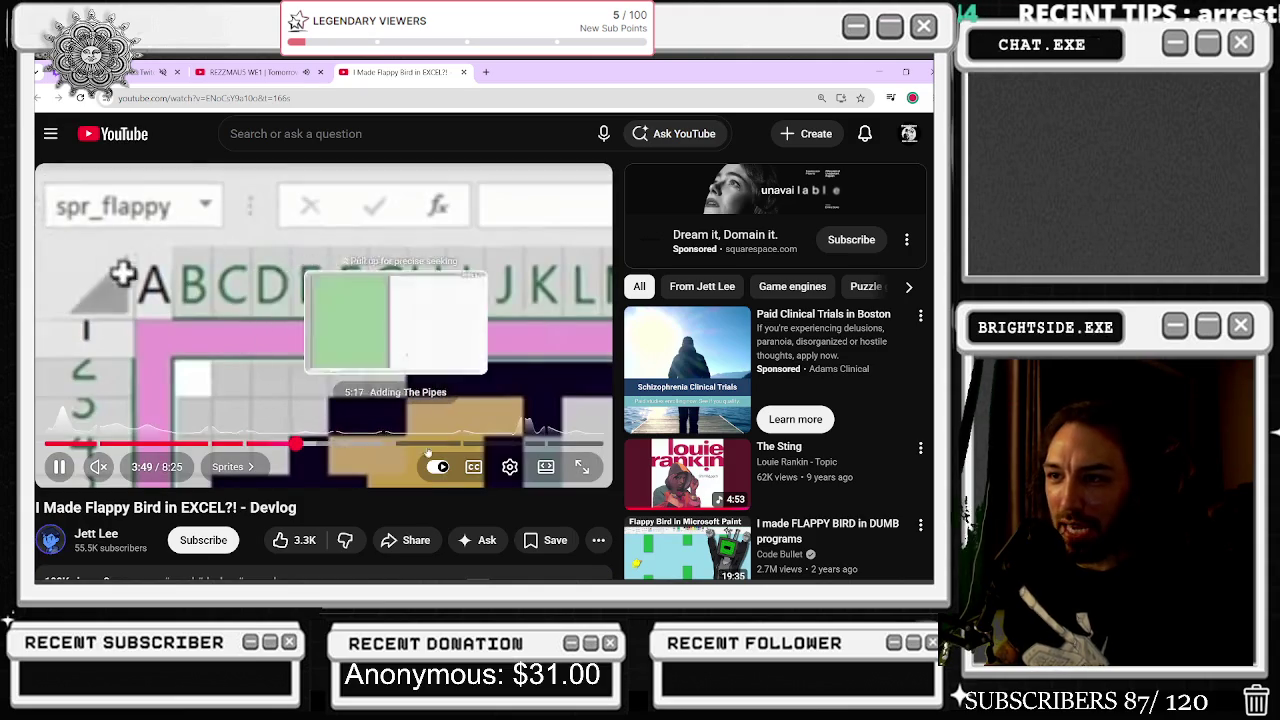
- Skip to the Making The Game Window and Adding The Pipes chapters and change video quality
click(343, 443)
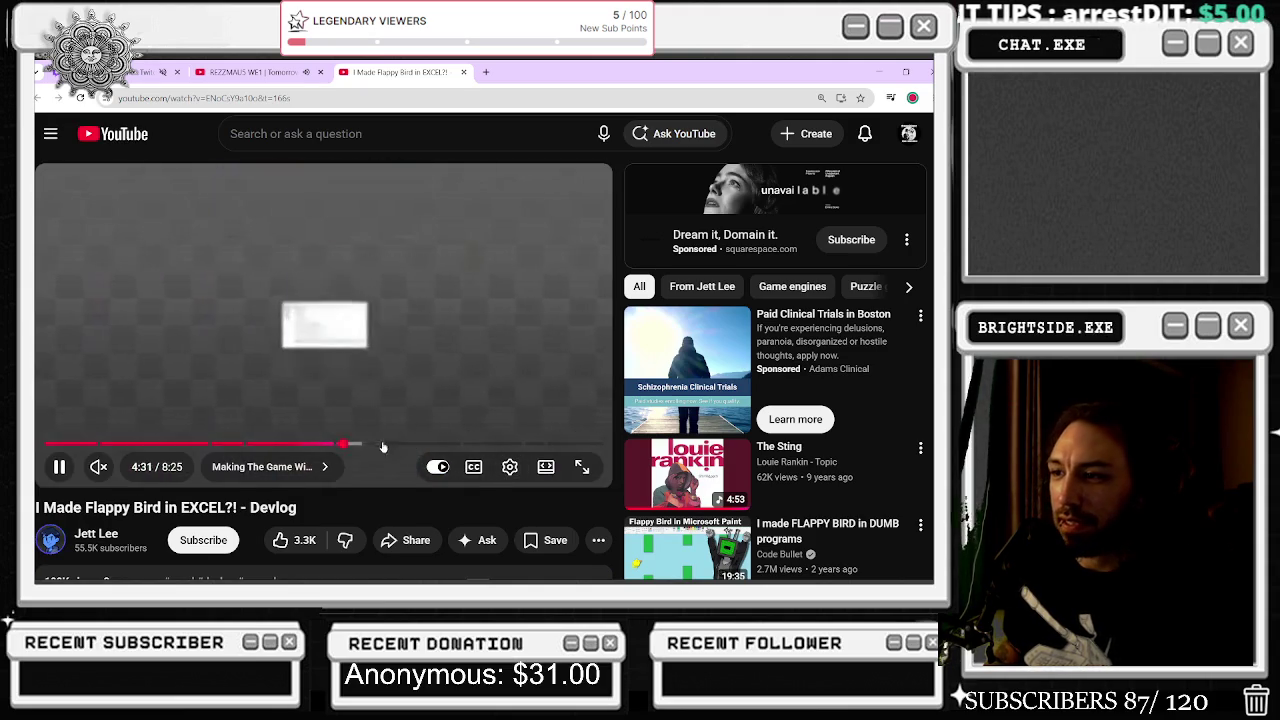
click(386, 443)
click(509, 467)
click(470, 420)
click(444, 376)
- Skip forward past the Excel pipes scene to the Game States chapter and beyond
click(397, 443)
click(423, 443)
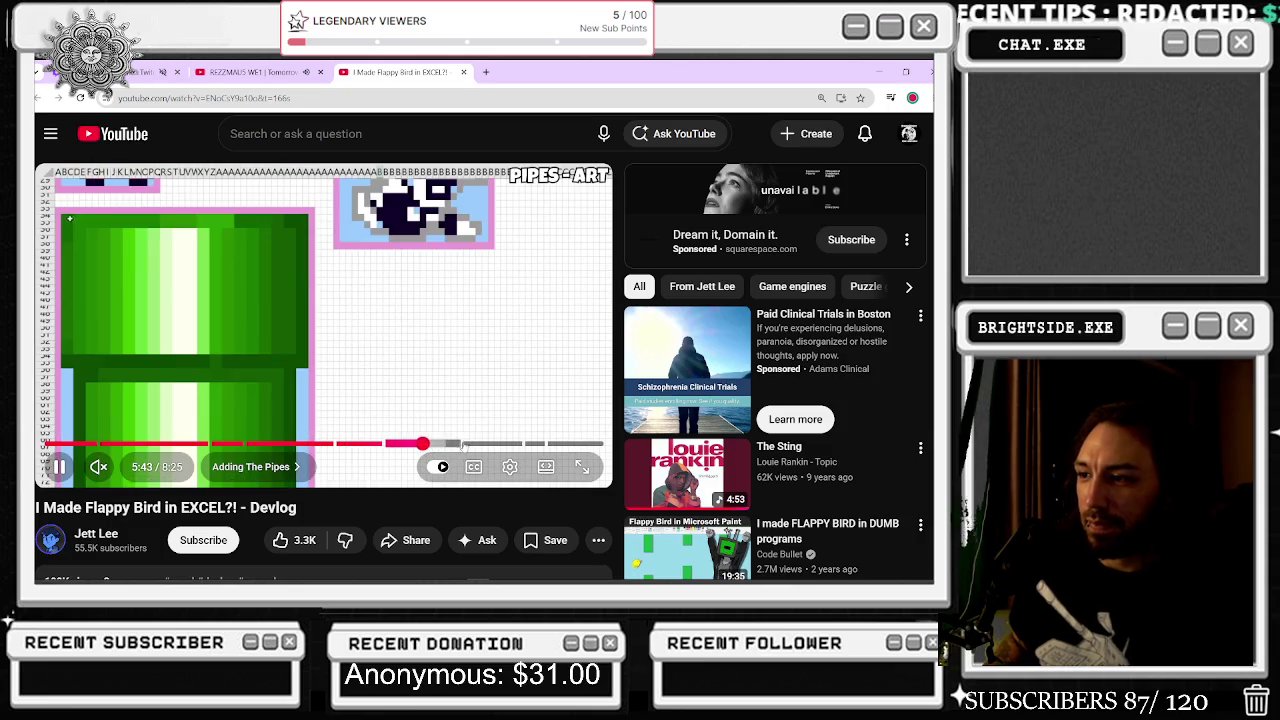
click(474, 443)
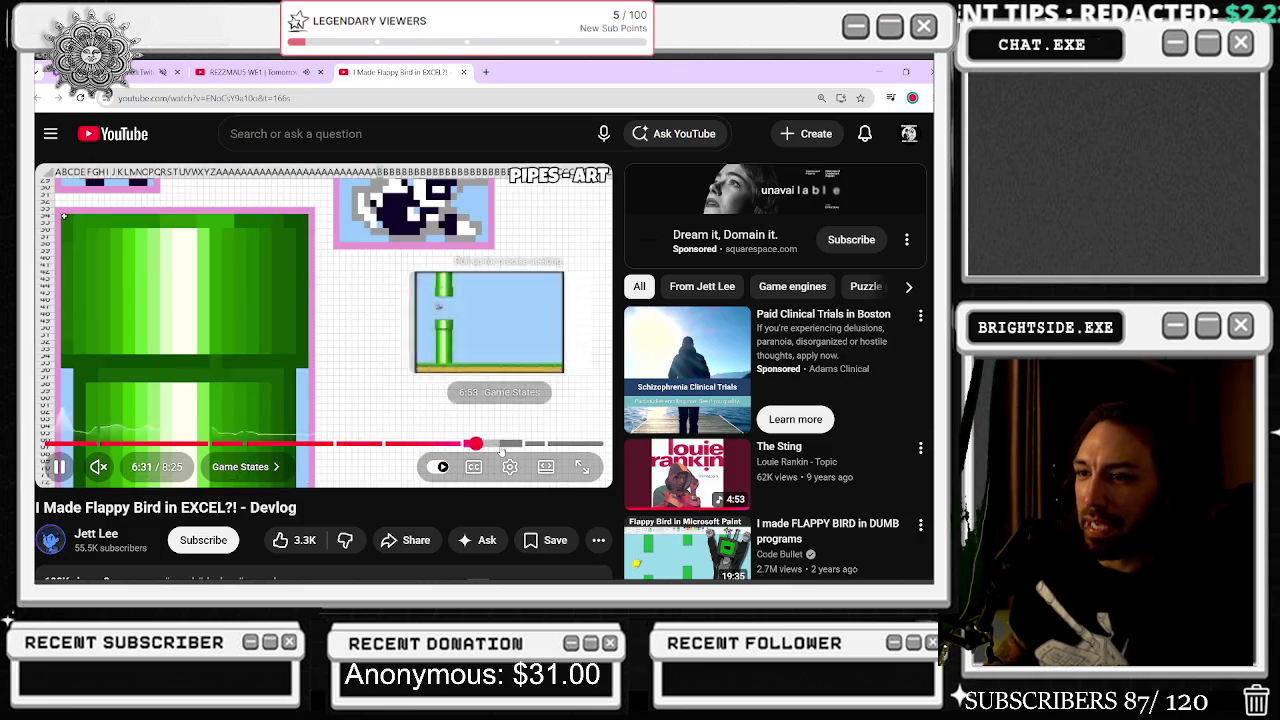
click(496, 443)
click(511, 443)
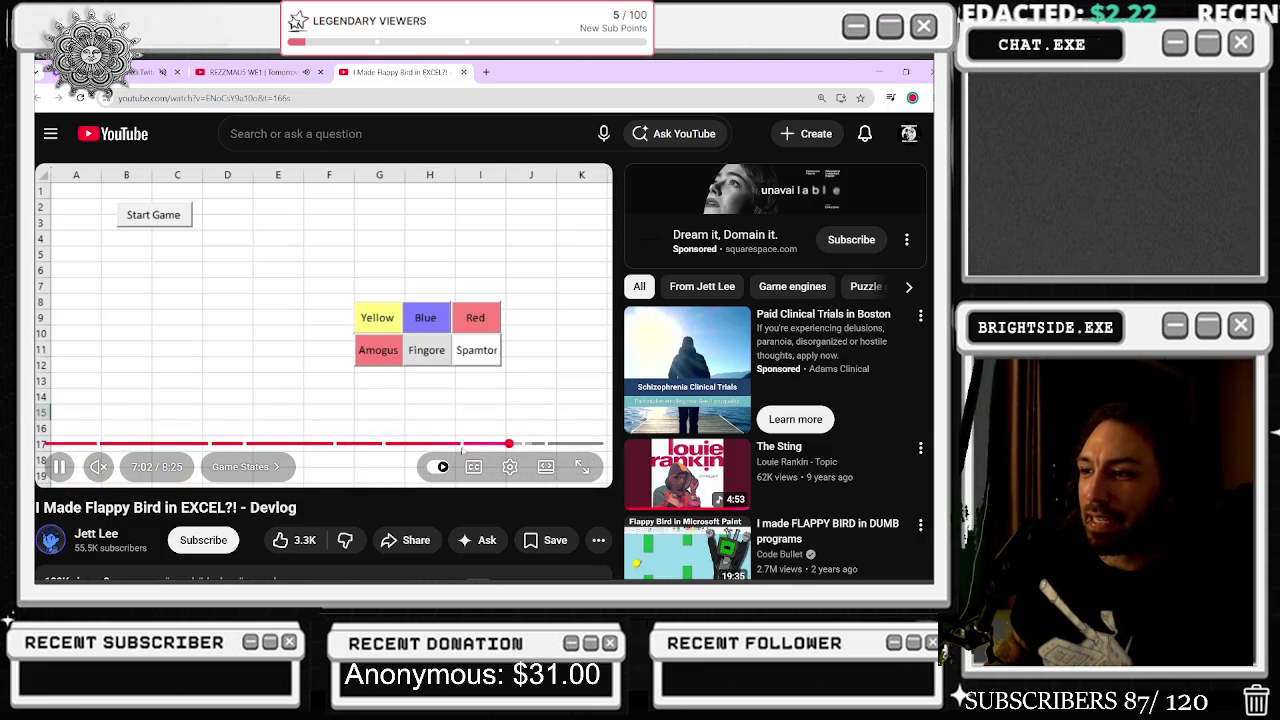
click(463, 446)
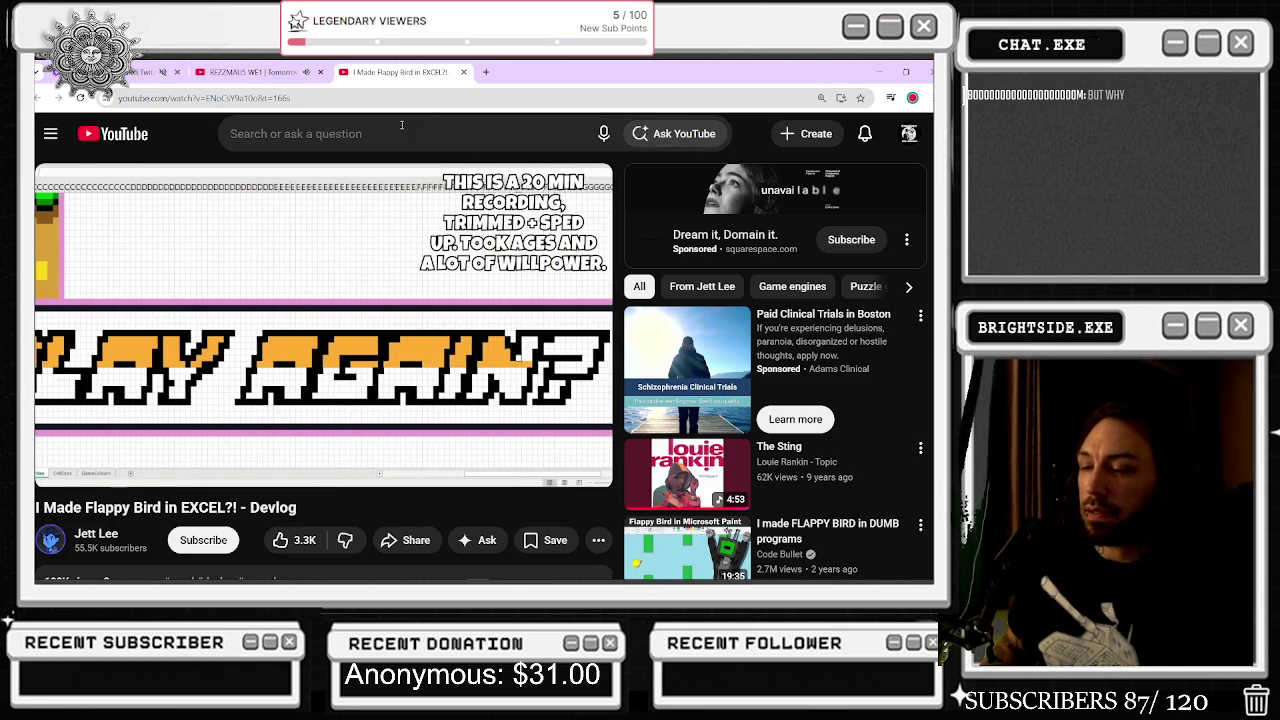
- Search YouTube for 'game in power point' and play 'Making the most complicated PowerPoint game!'
click(340, 143)
text(game in power)
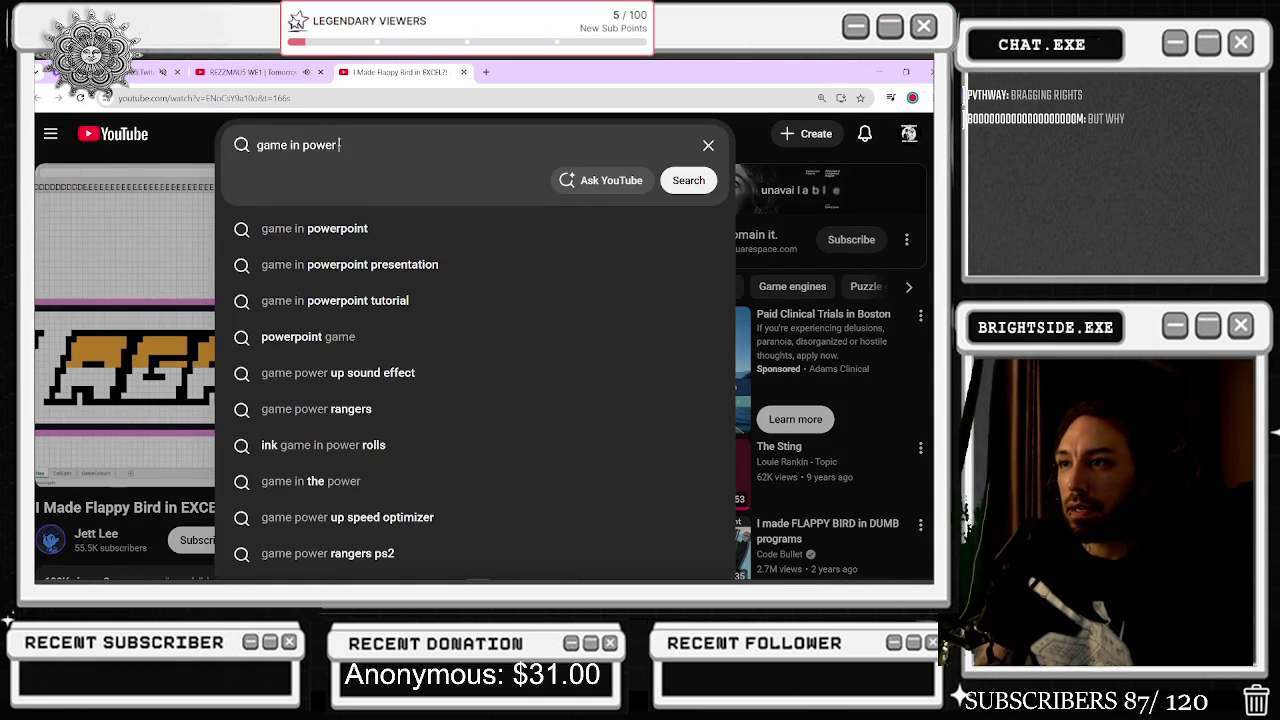
text( point)
key(Return)
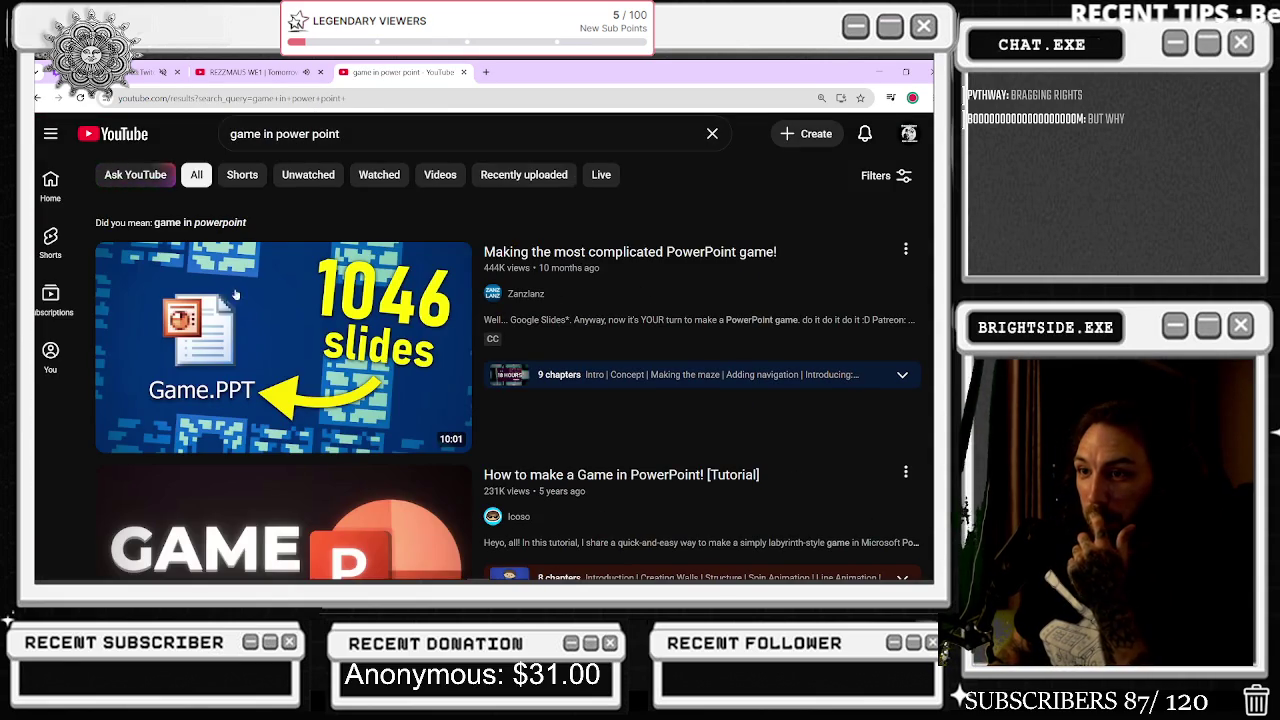
scroll(300, 260, down, 1)
click(305, 277)
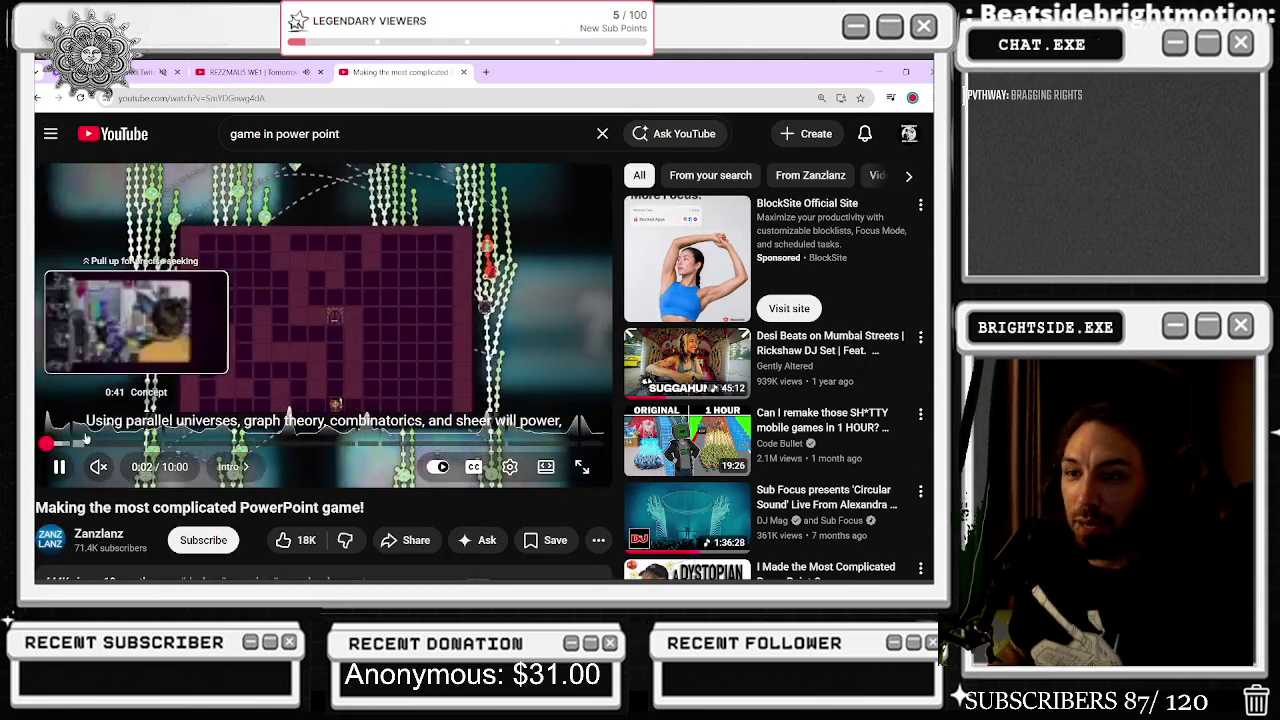
- Skip the PowerPoint game video to about 0:42, pause it, then scrub on to around 0:52
click(84, 442)
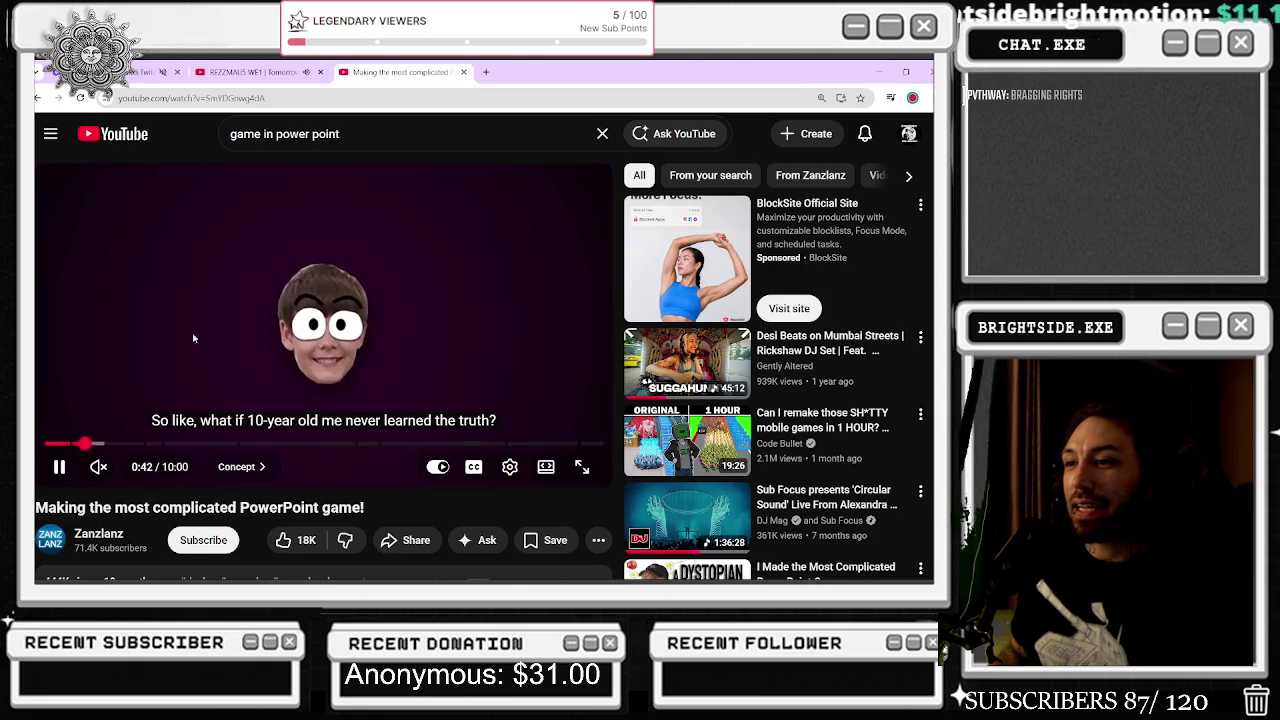
click(248, 296)
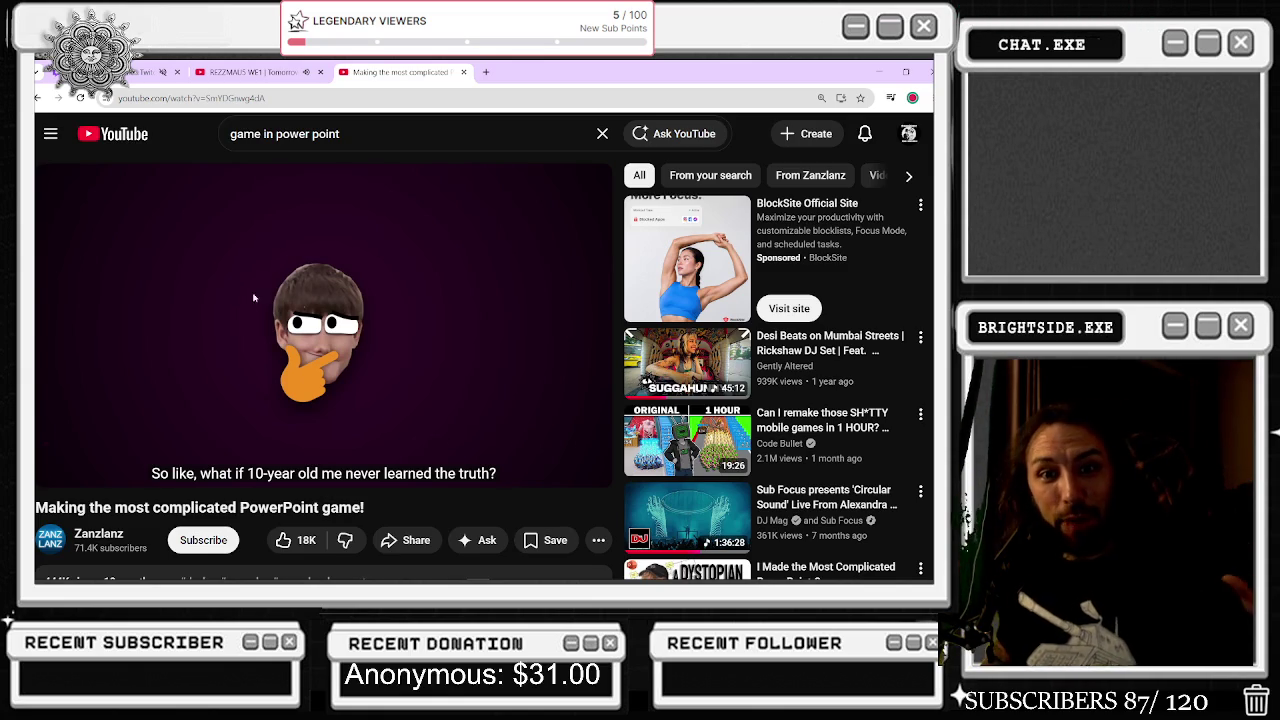
drag(84, 443, 123, 447)
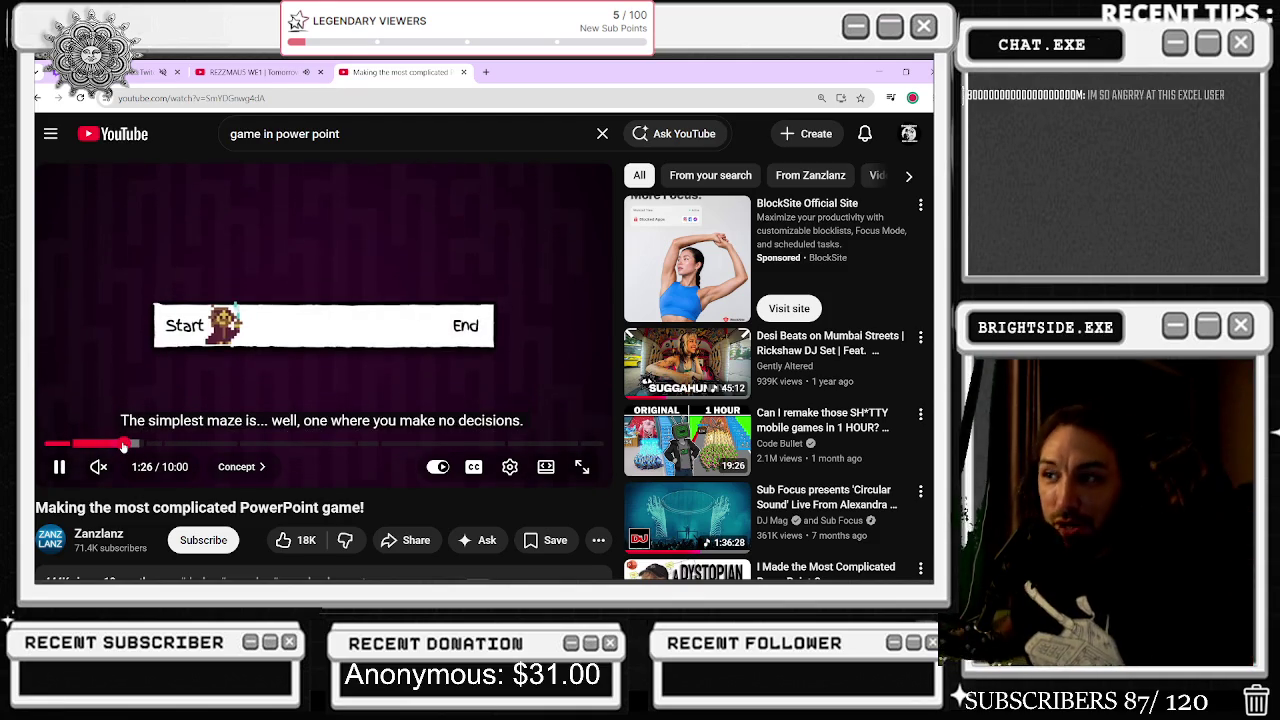
- Jump to about 1:32, show remaining time, and skip ahead to the maze scene
click(130, 445)
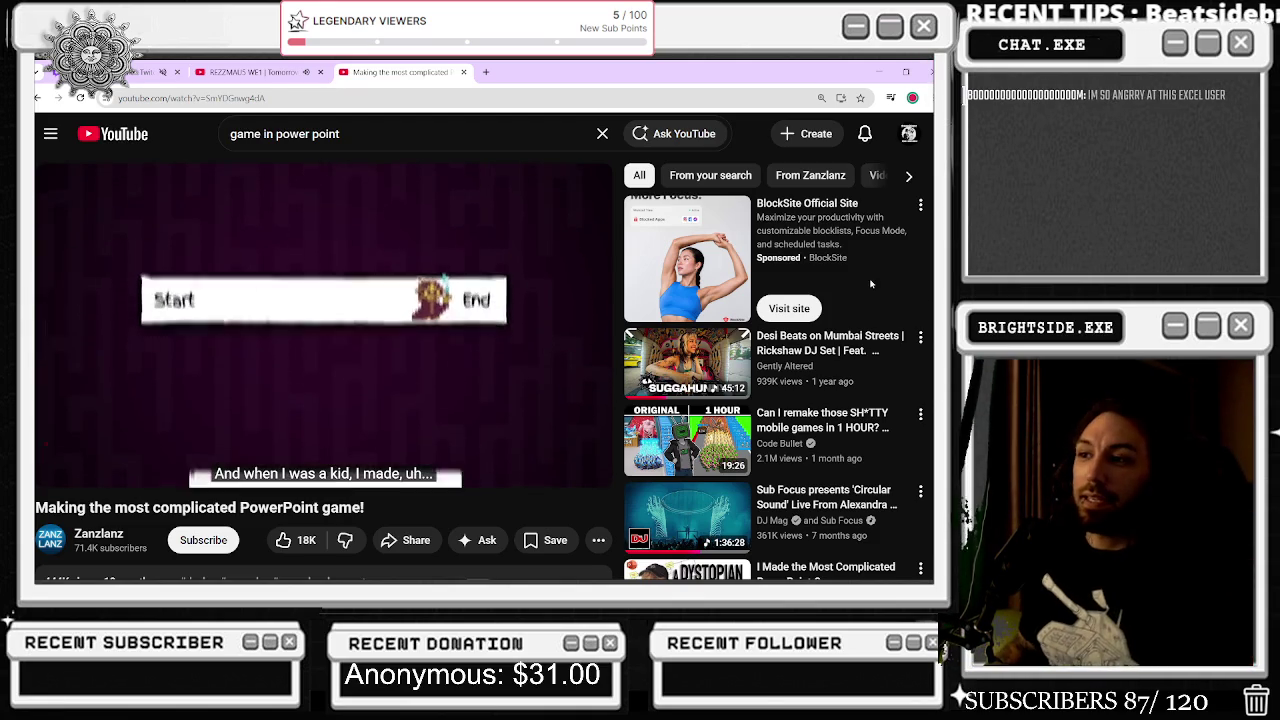
click(182, 460)
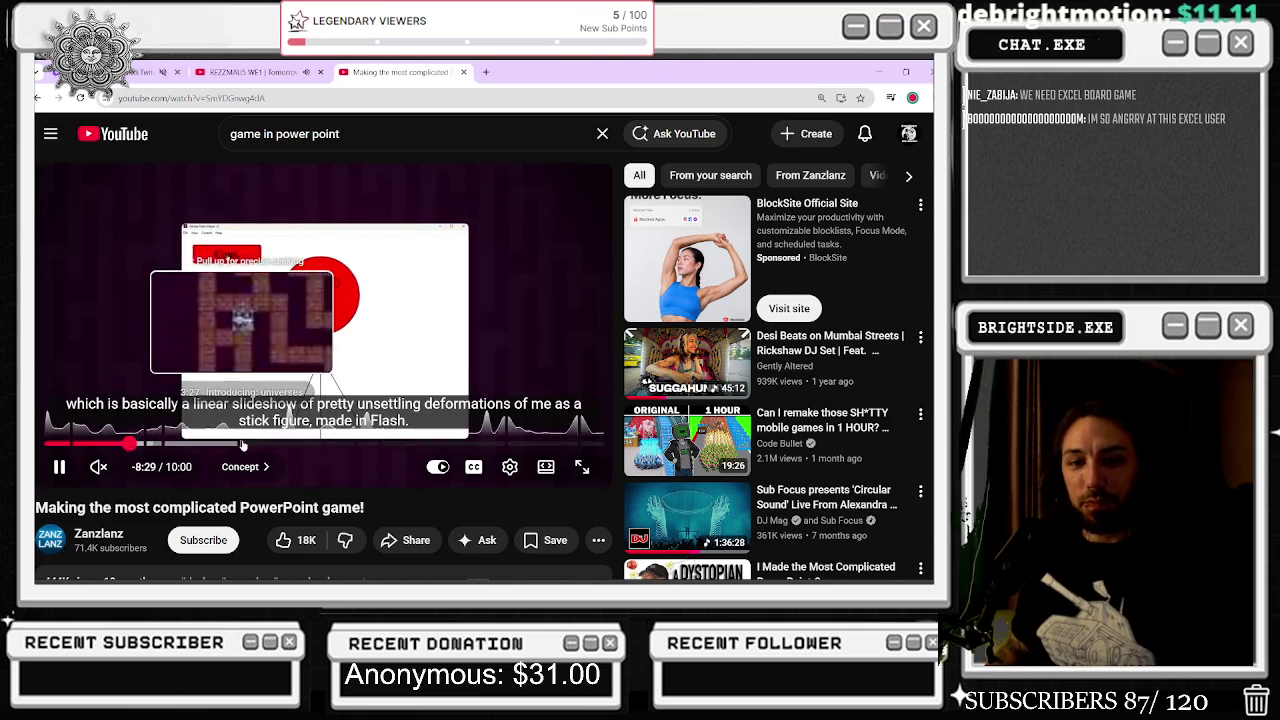
click(237, 444)
click(357, 334)
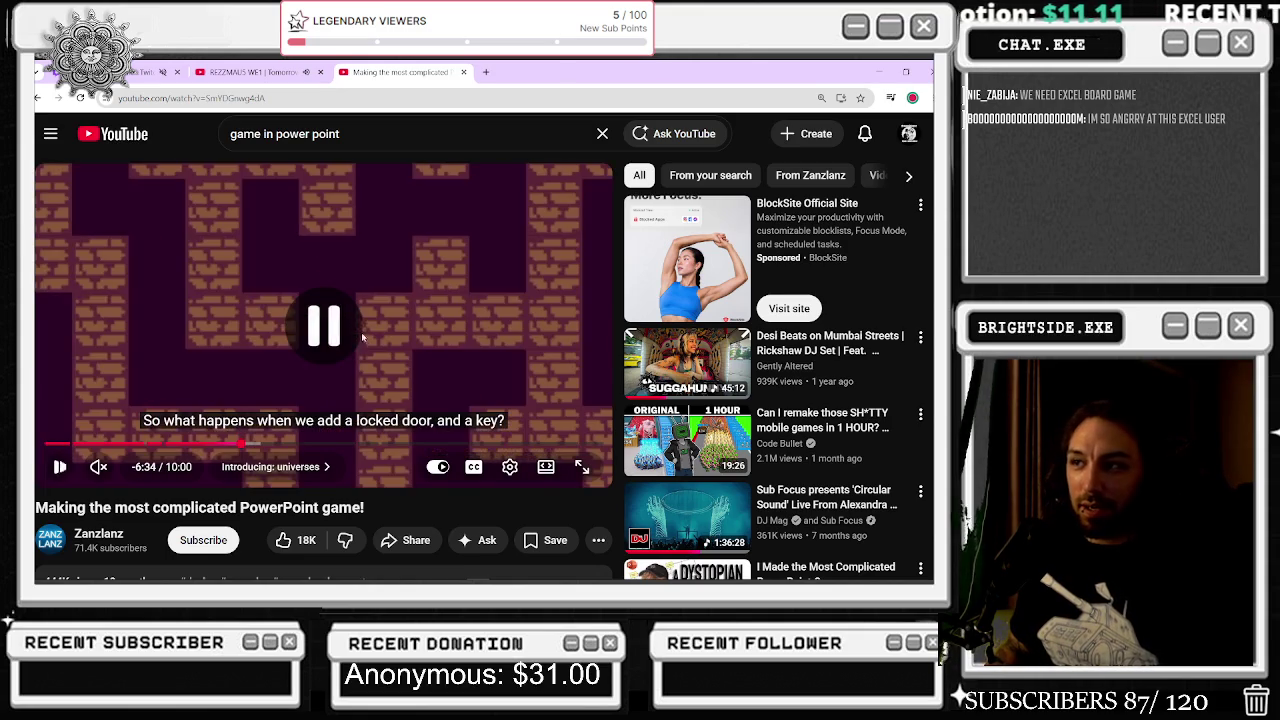
mouse_move(300, 447)
mouse_down()
mouse_move(450, 444)
mouse_move(318, 444)
mouse_up()
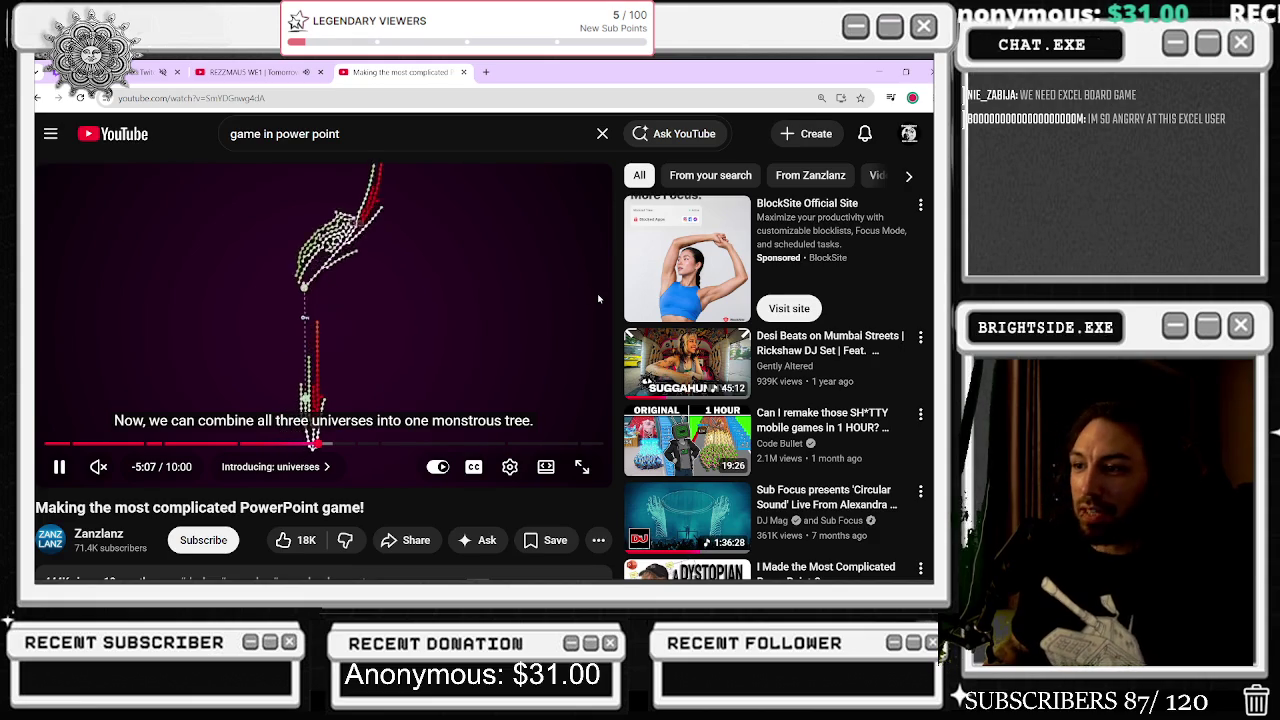
- Scrub through the later playthrough to the closing patron thanks near 9:47
mouse_move(655, 582)
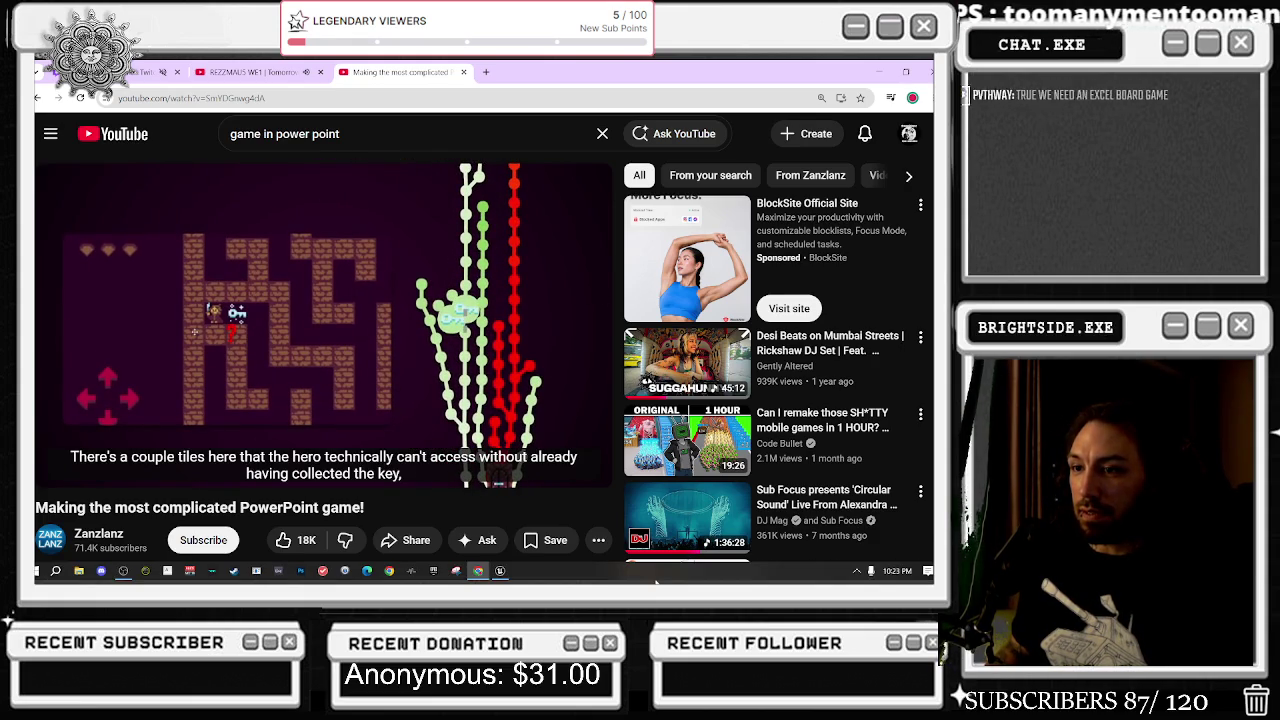
mouse_move(405, 470)
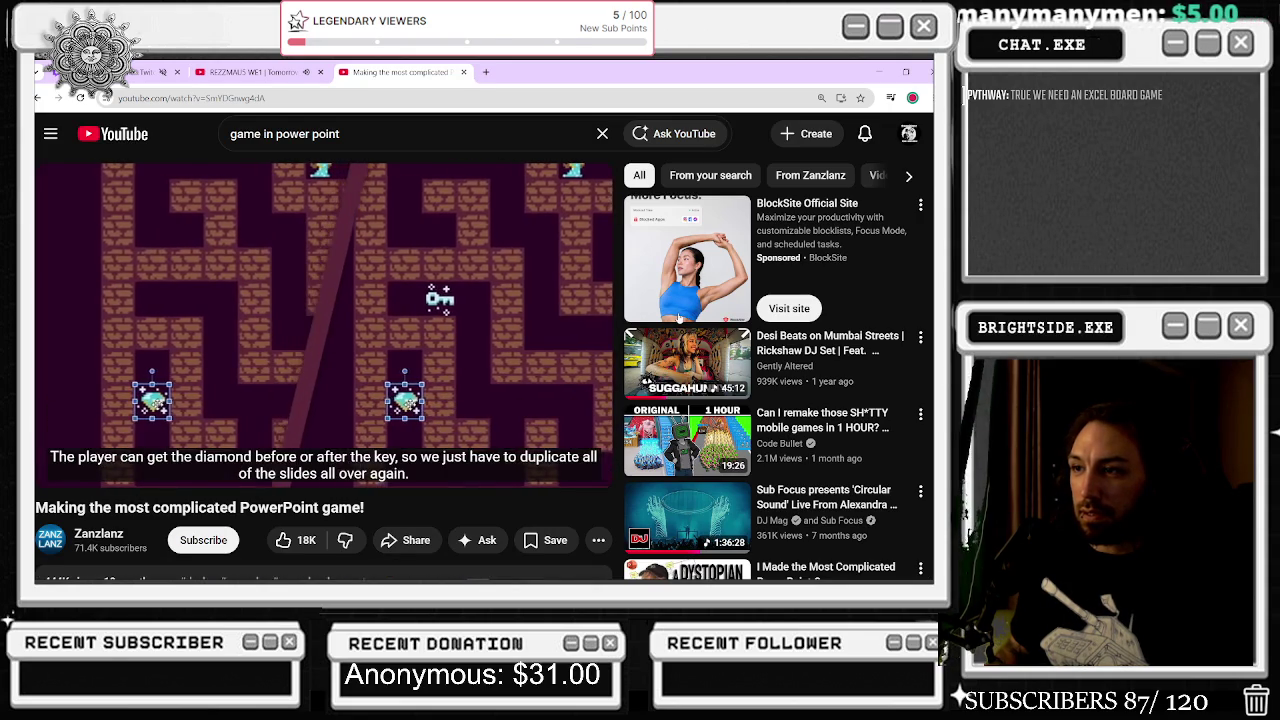
drag(430, 443, 548, 430)
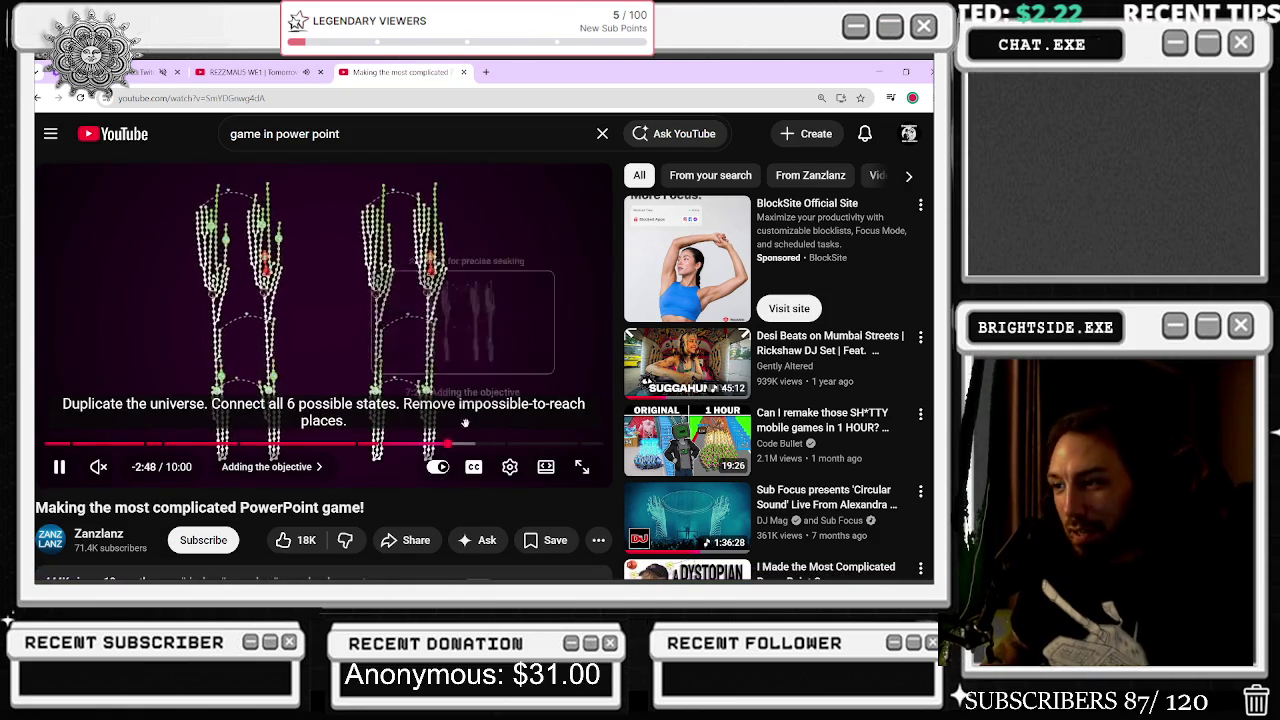
click(475, 443)
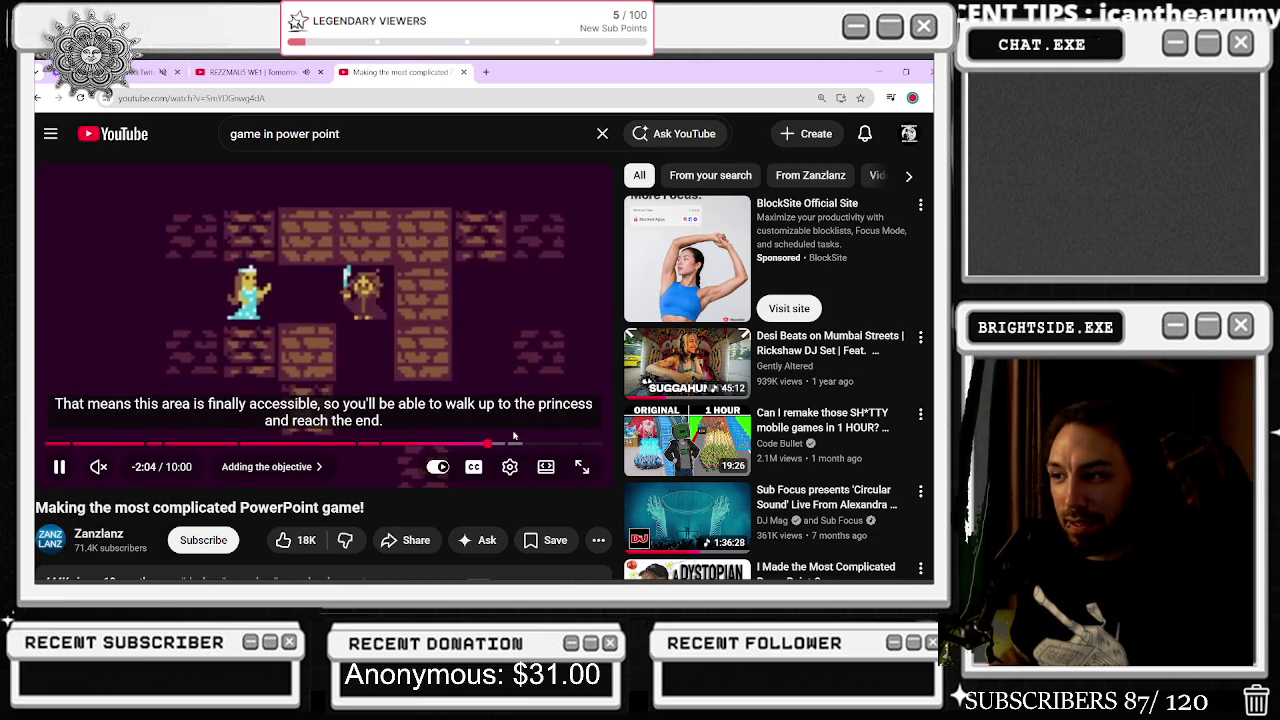
click(527, 442)
drag(530, 441, 590, 441)
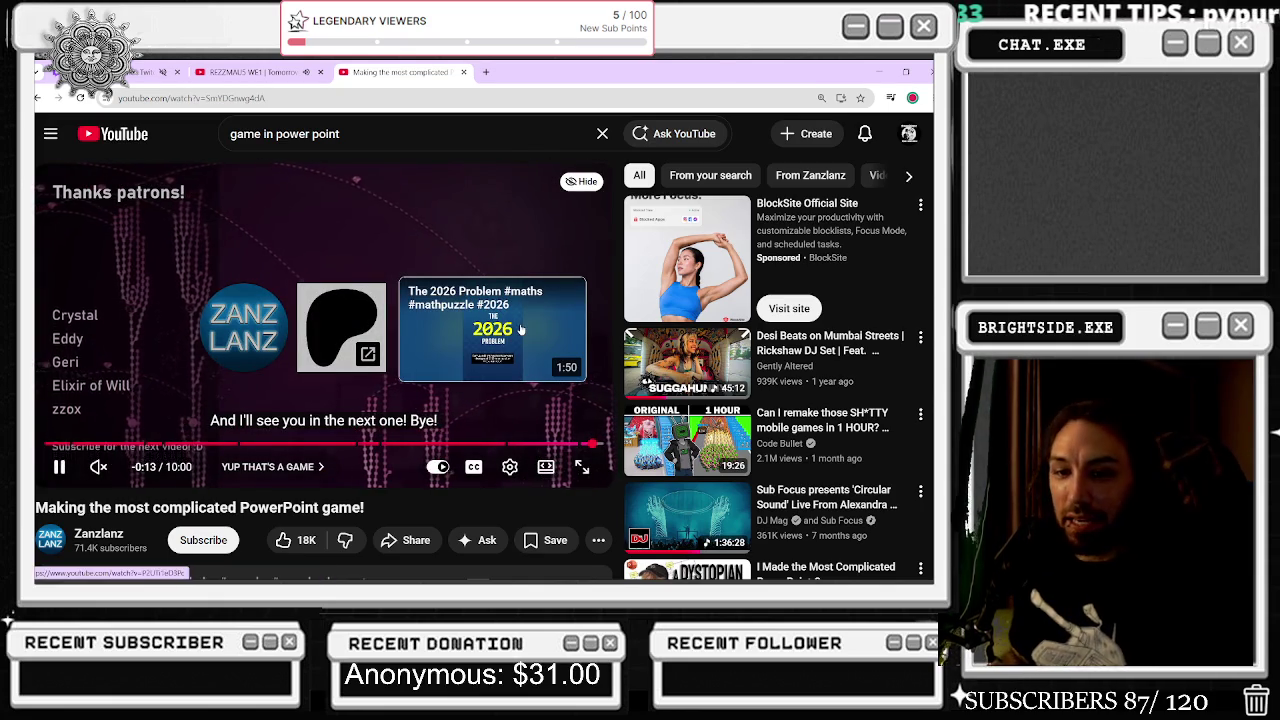
- Scroll the watch page, then go back to the 'game in power point' results
scroll(460, 250, down, 3)
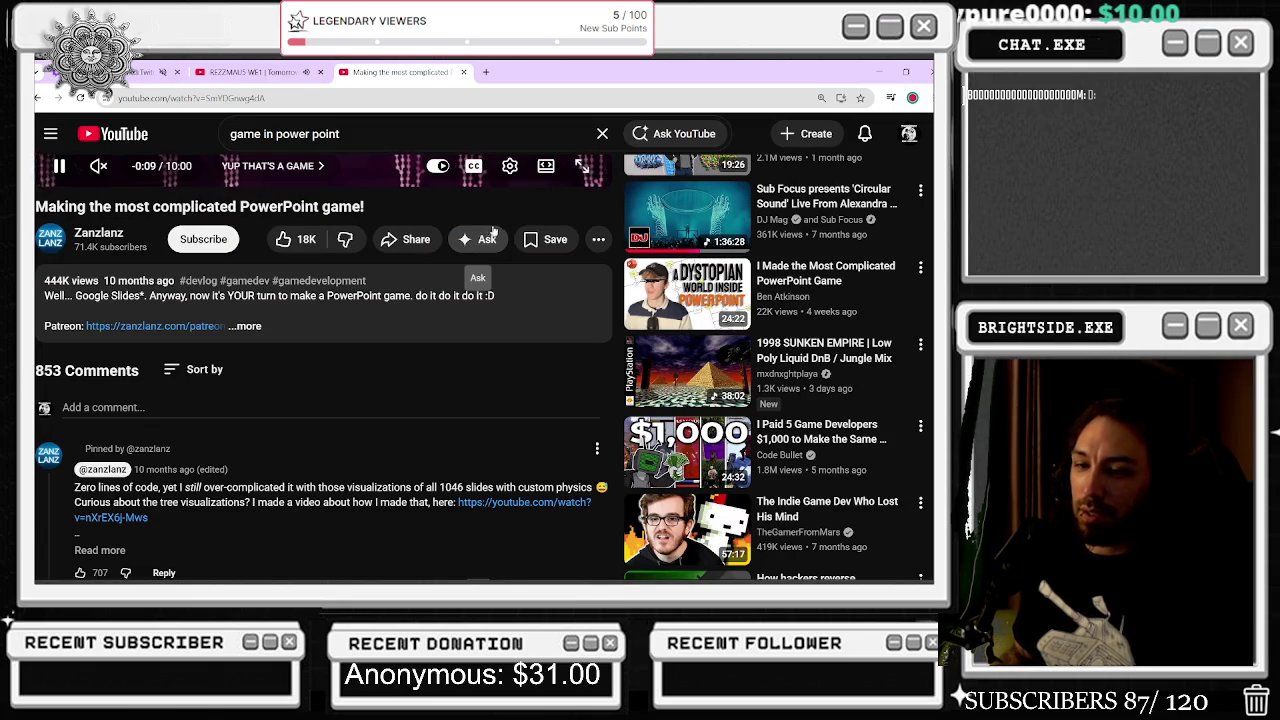
scroll(478, 288, down, 5)
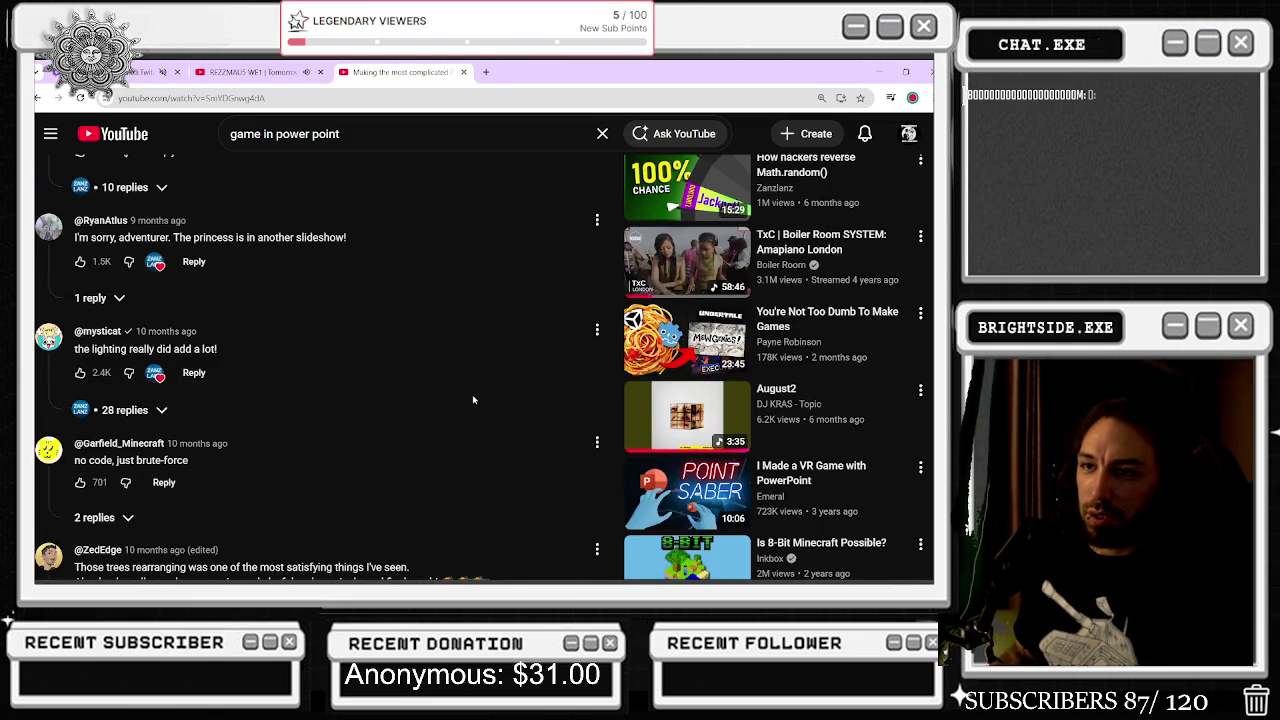
scroll(473, 403, up, 10)
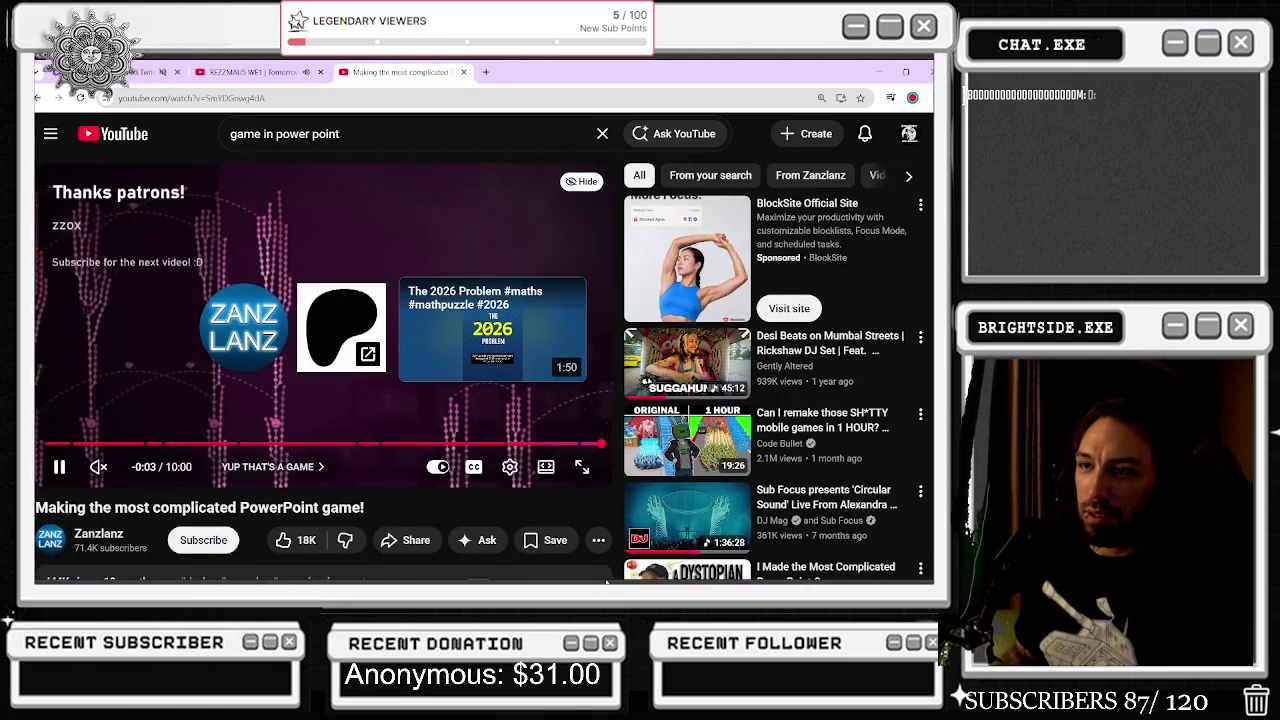
scroll(573, 575, down, 2)
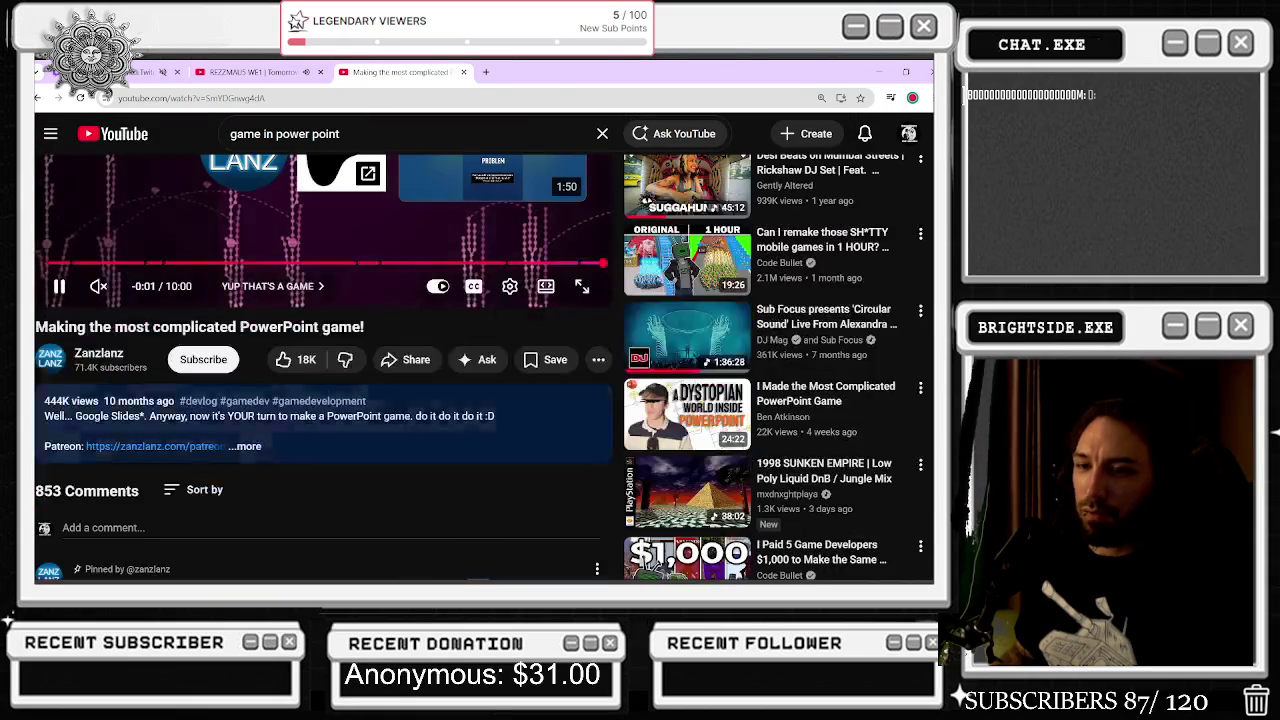
mouse_move(57, 405)
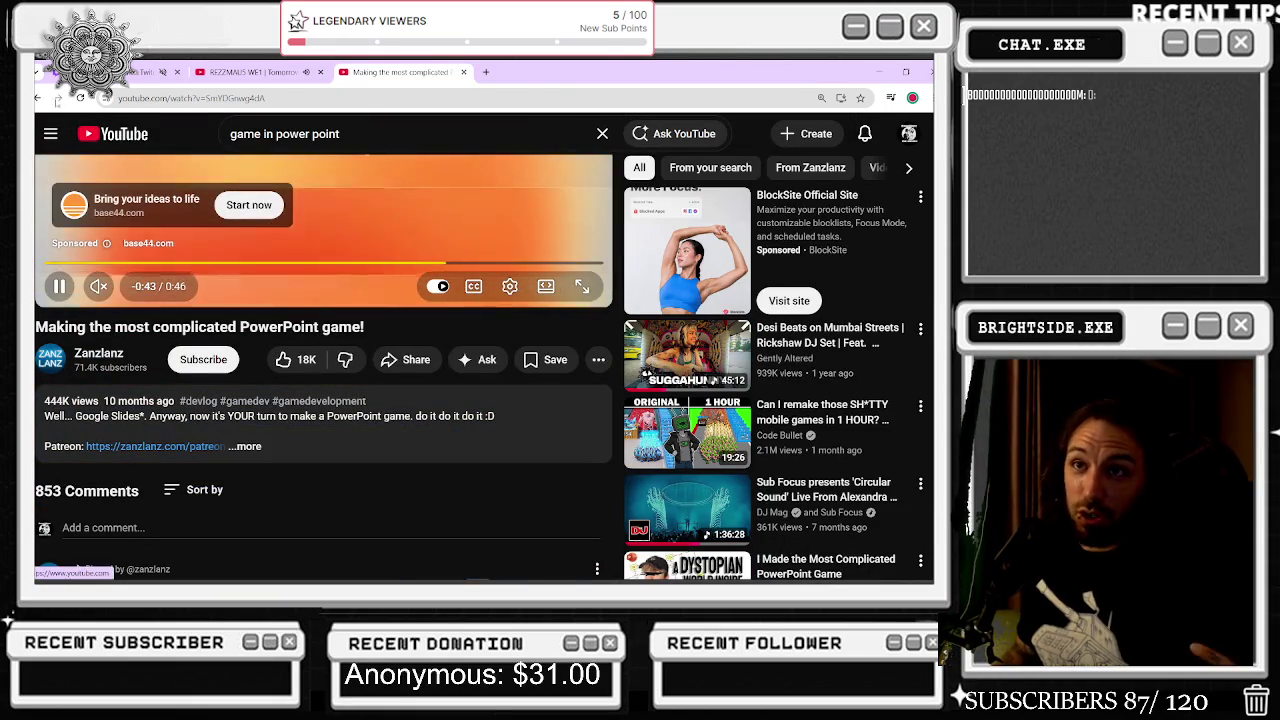
key(alt+Left)
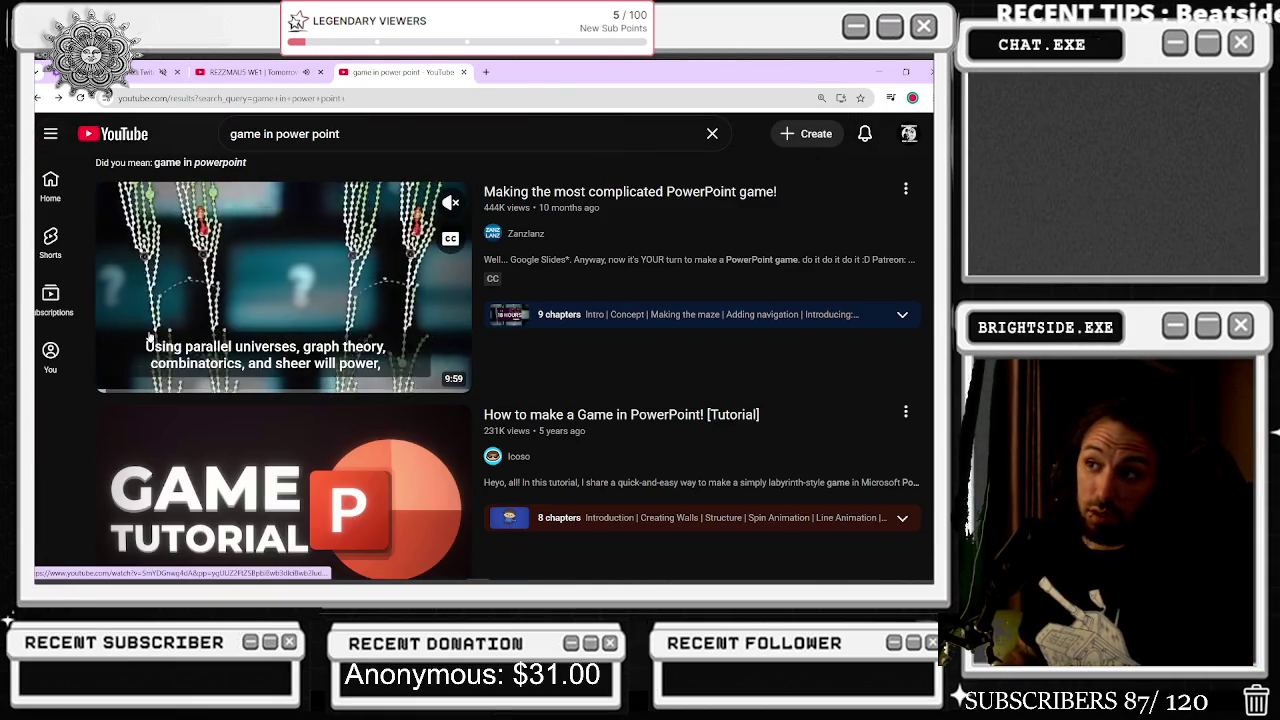
- Reopen the top PowerPoint game video briefly, then return to the search results again
click(148, 337)
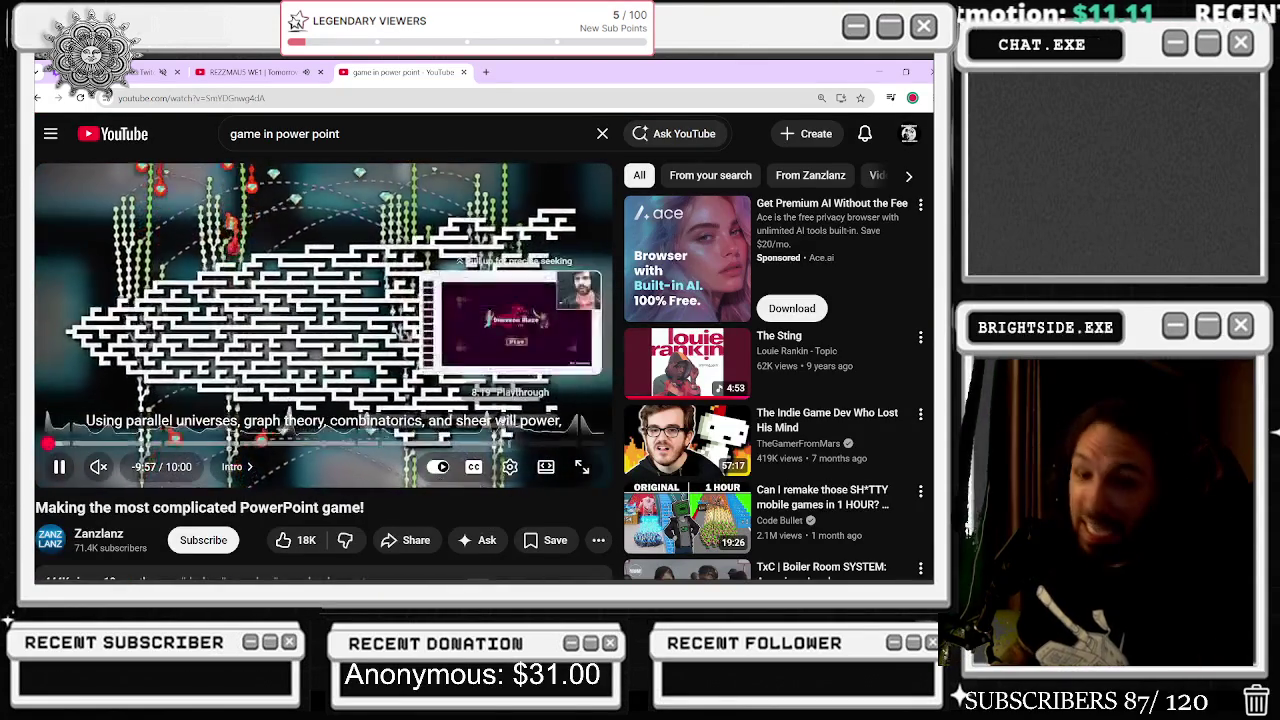
scroll(281, 390, down, 2)
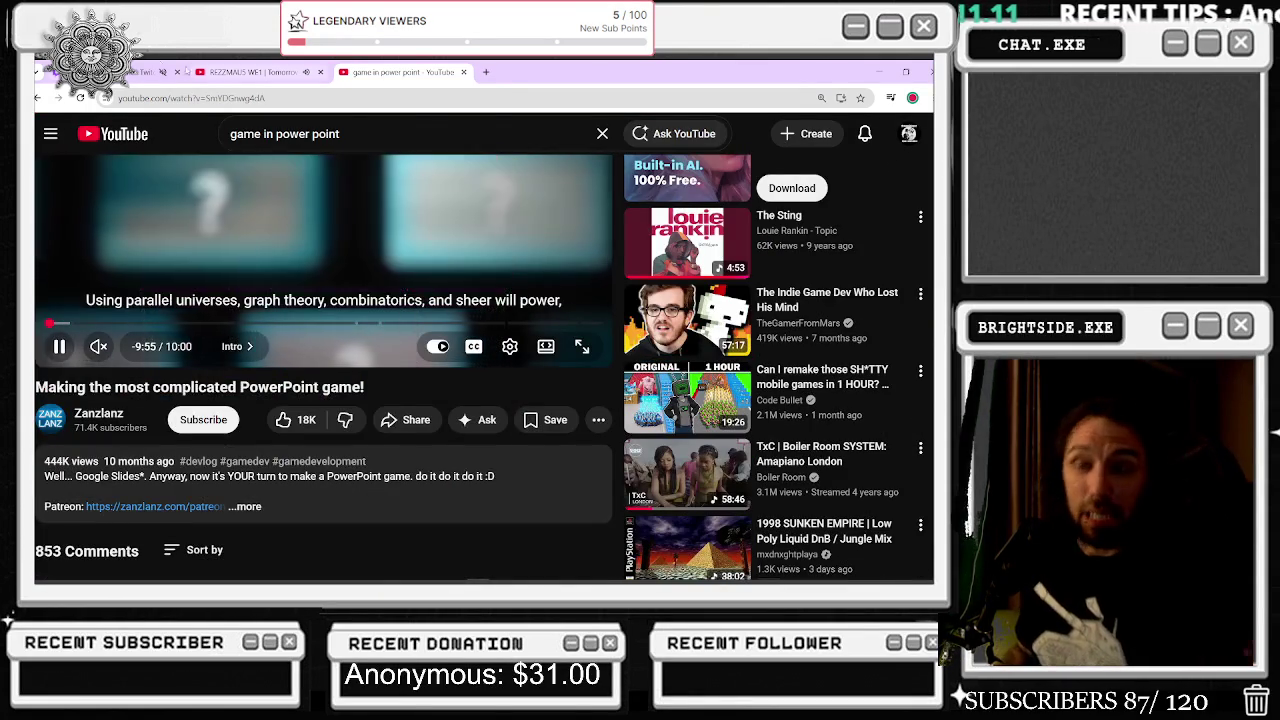
key(alt+Left)
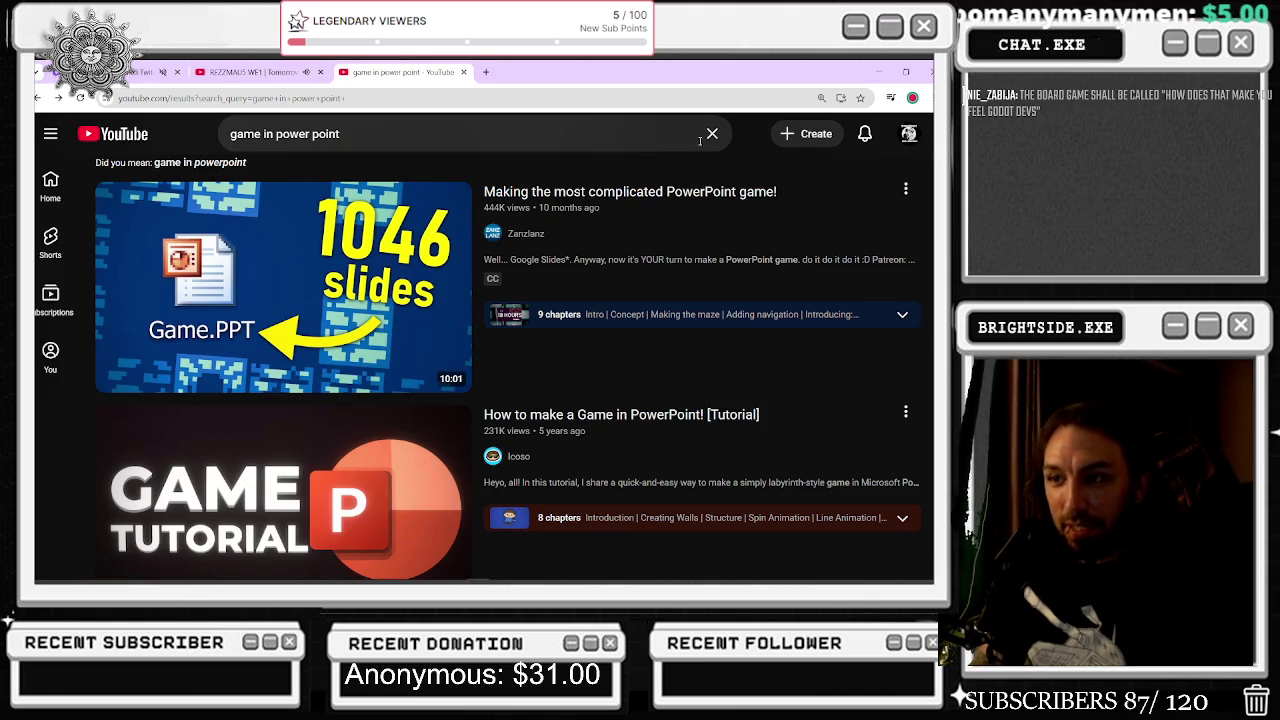
scroll(750, 300, down, 5)
- Scroll to the Shorts row and open IGN's 'This Horror Game Runs Entirely on PowerPoint' Short
scroll(808, 258, down, 1)
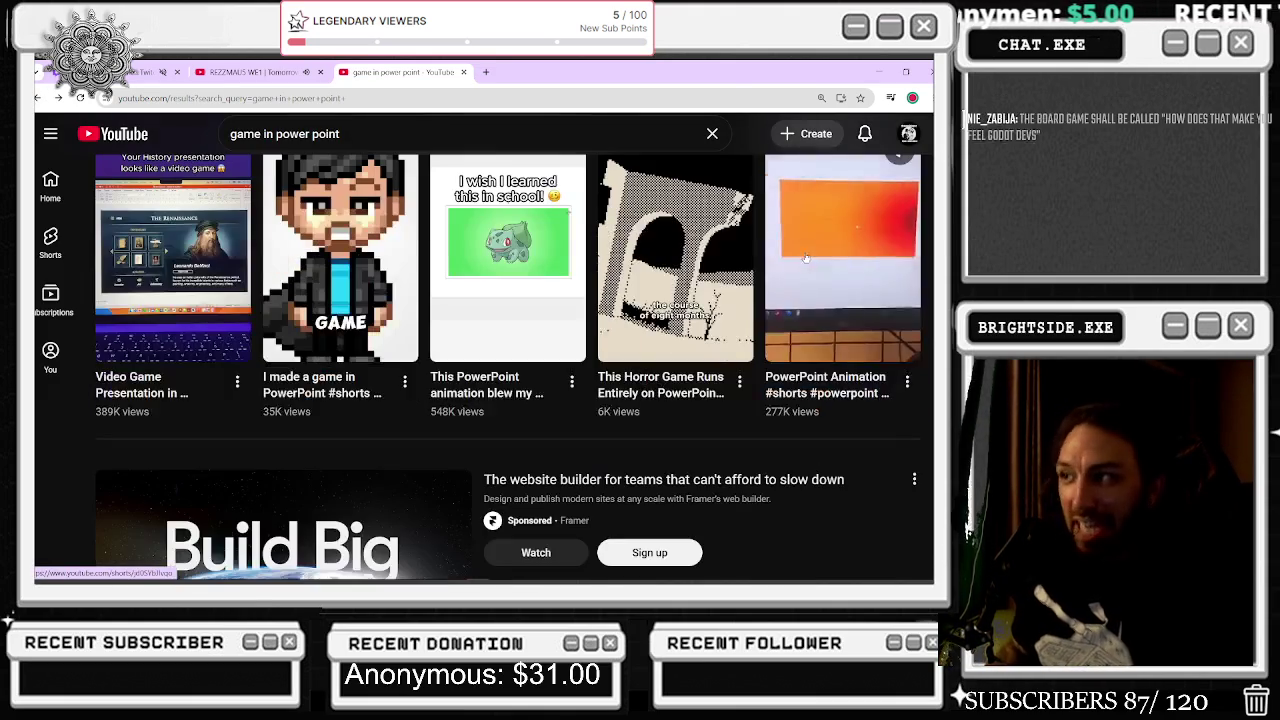
click(709, 280)
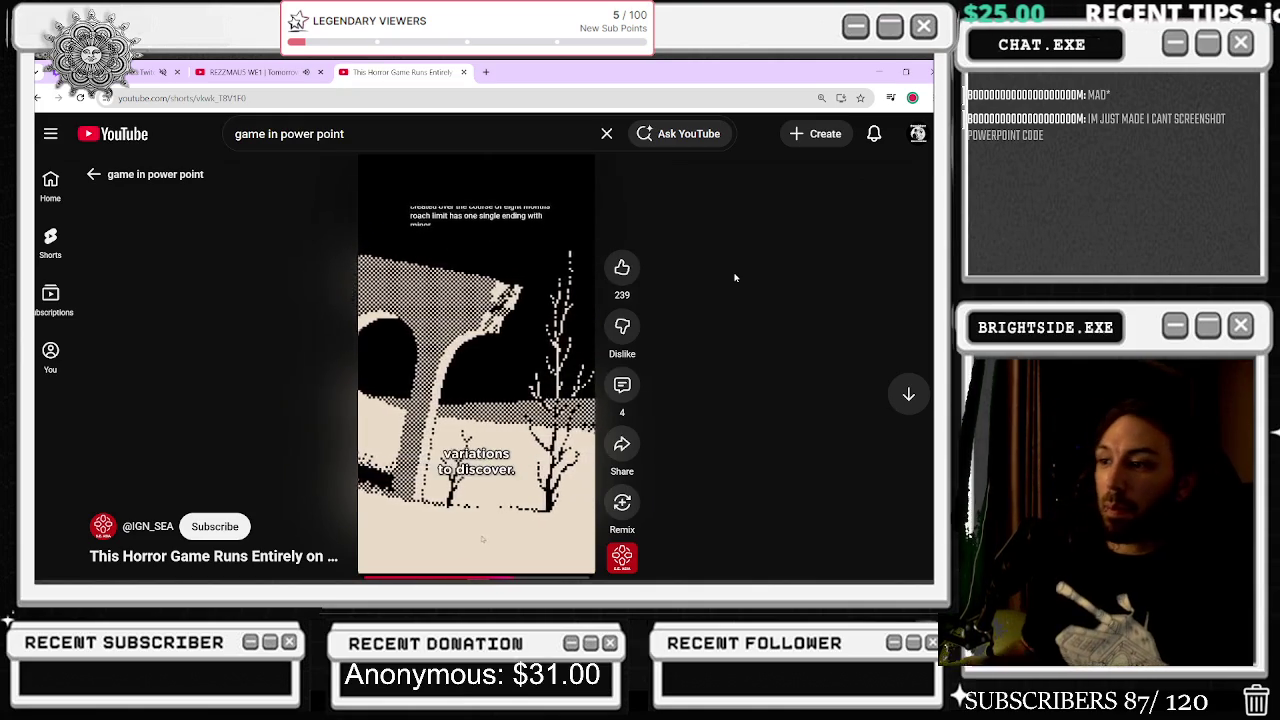
- View the Short's comments and description, then move on to the next Short
click(622, 385)
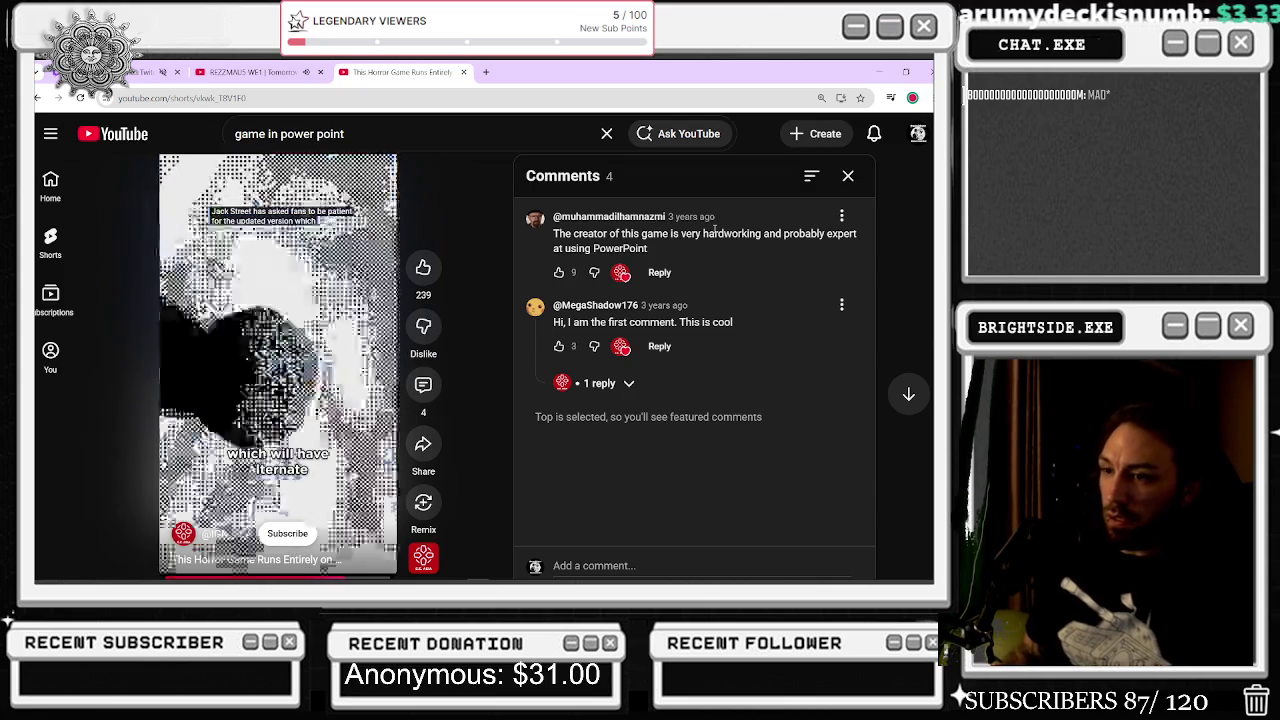
click(318, 561)
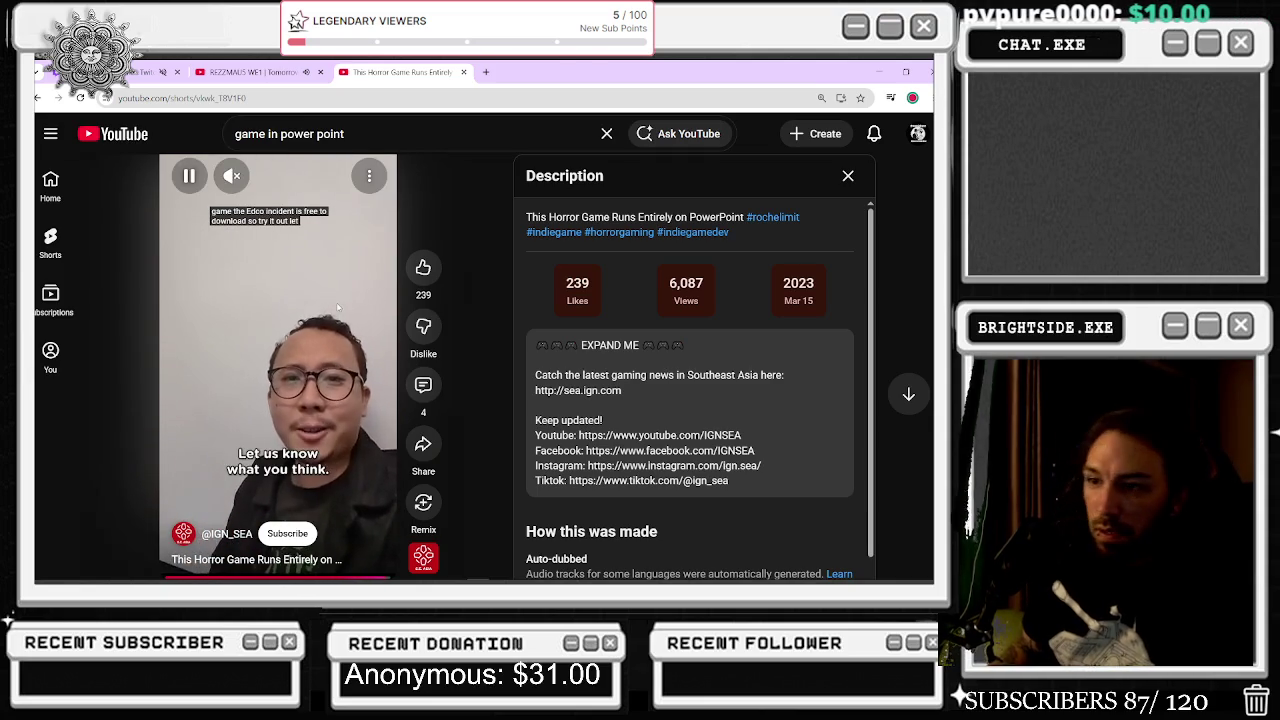
scroll(420, 241, down, 1)
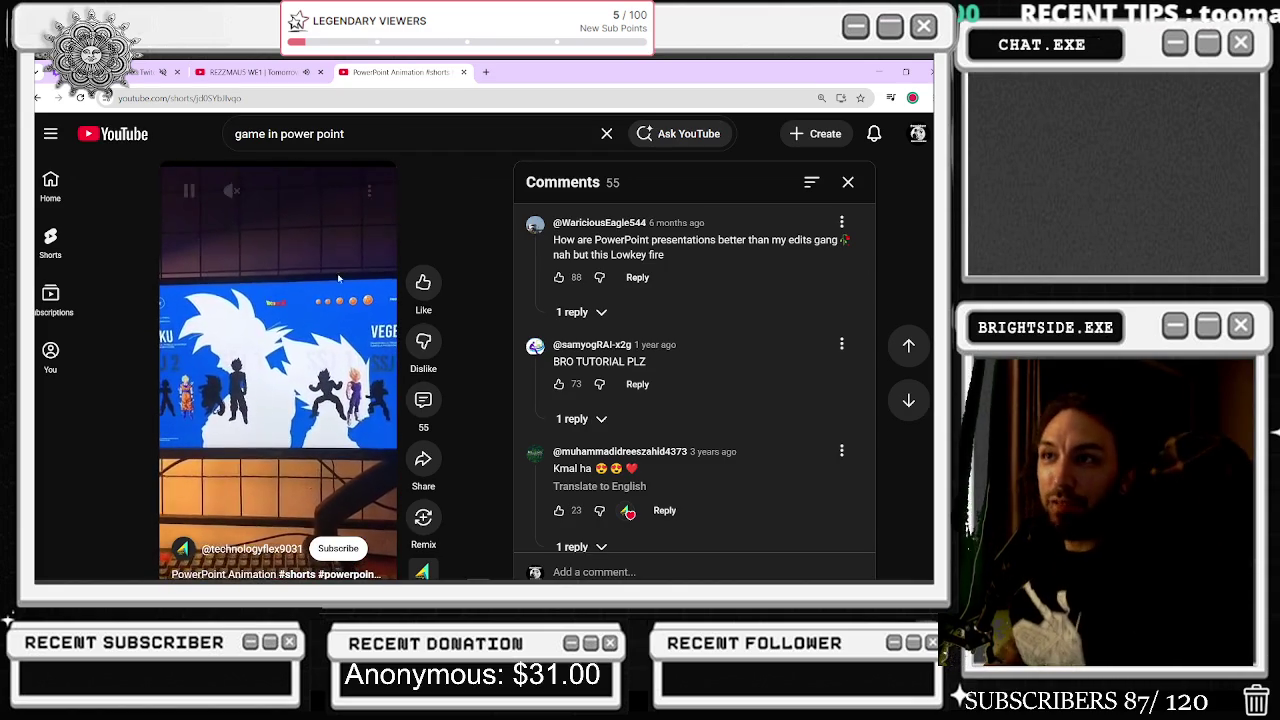
- Close the Shorts tab, minimize the browser, and move the Unreal viewport toward the desk
click(463, 72)
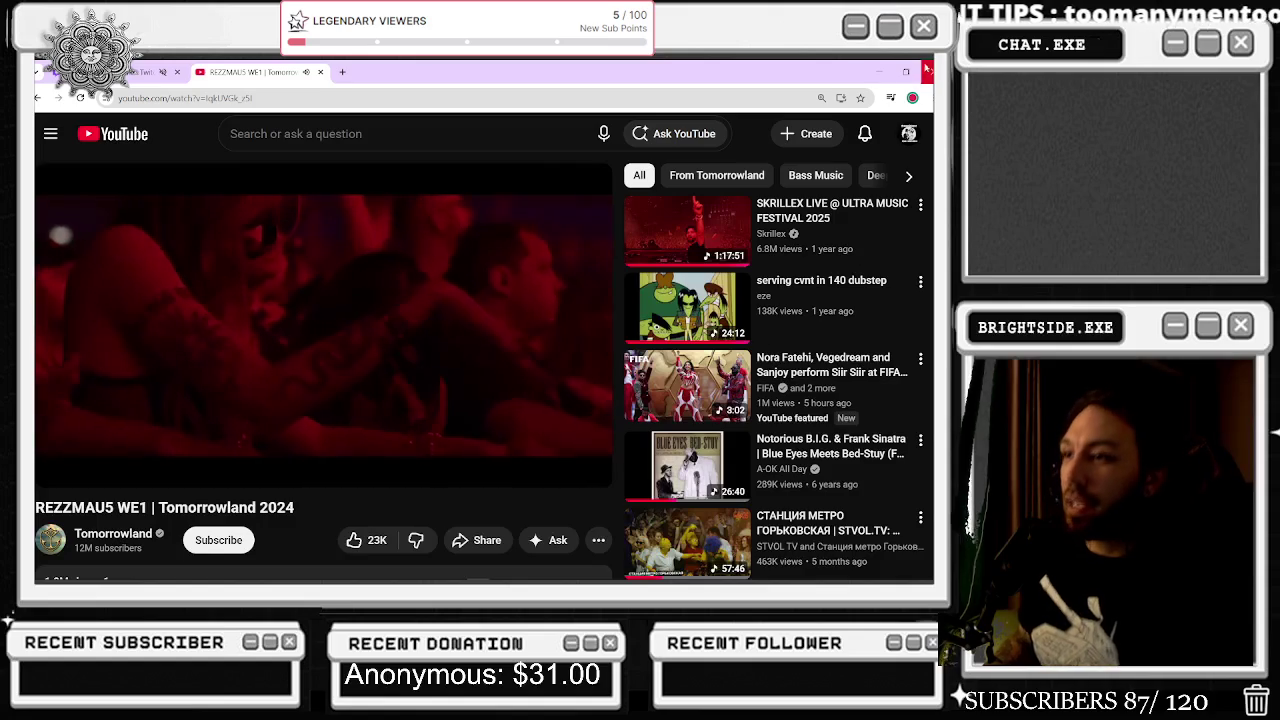
click(876, 72)
drag(515, 329, 505, 300)
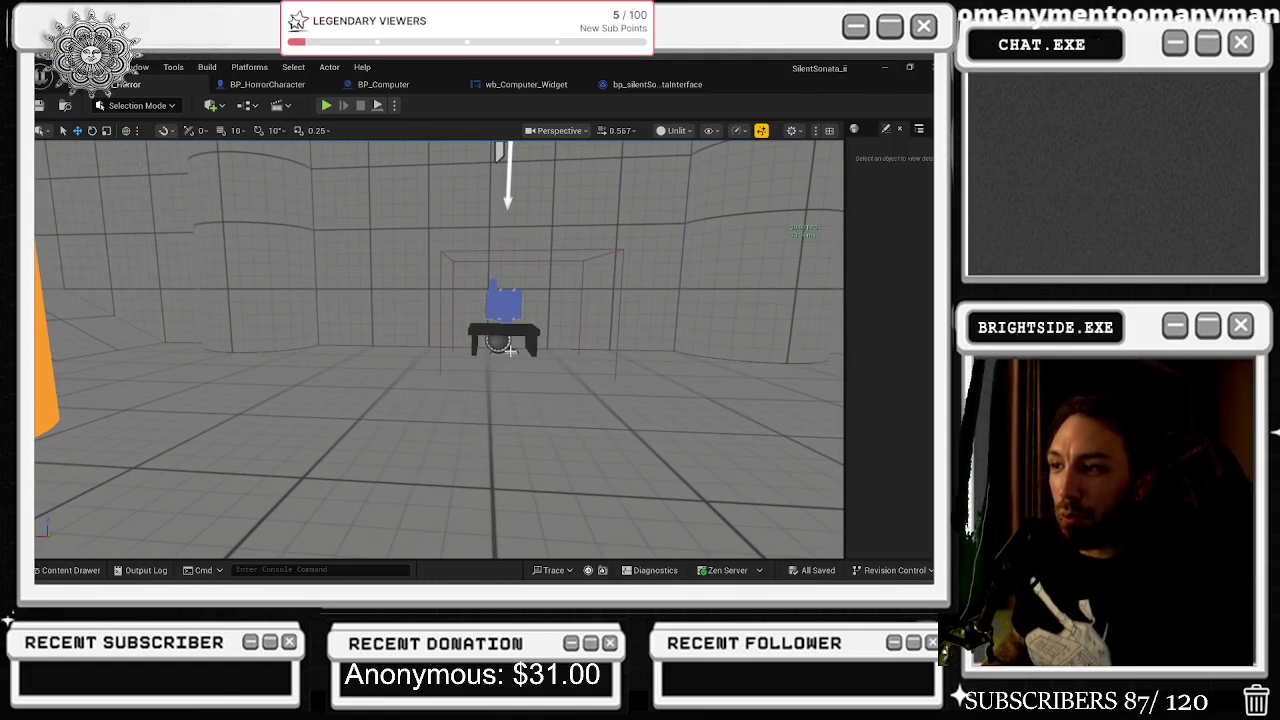
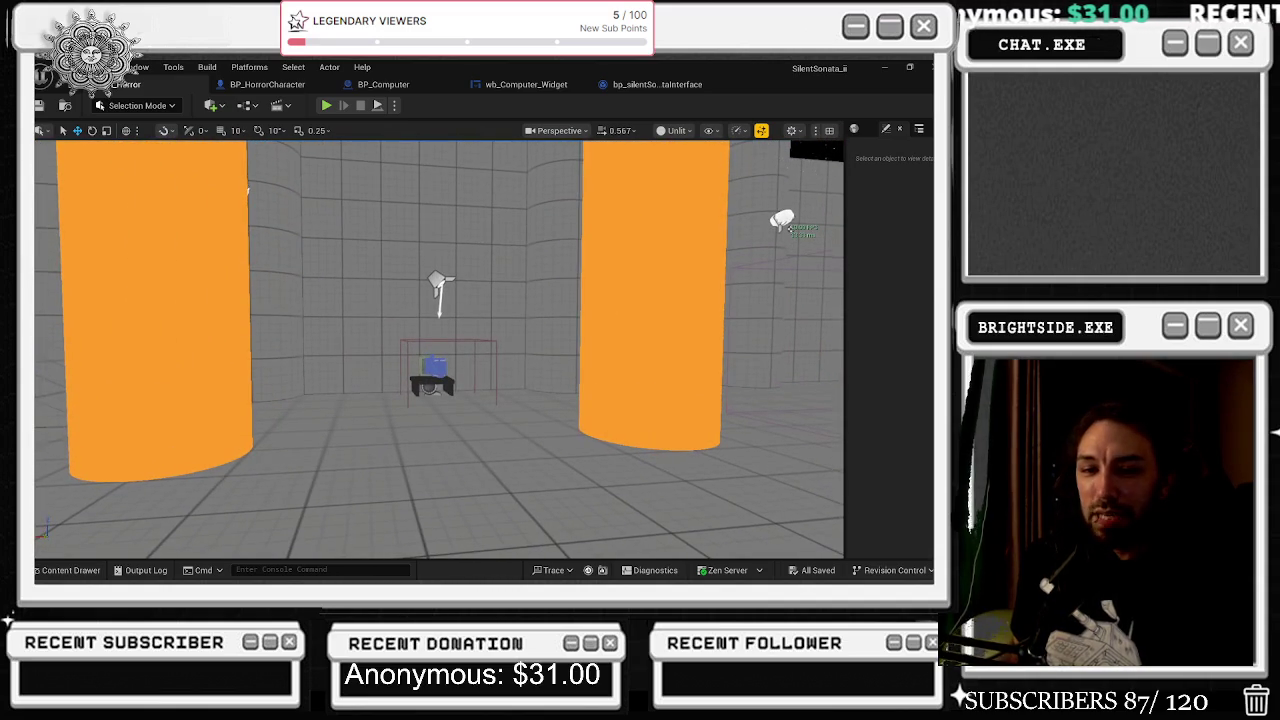
- Play-test the level, walking up to the desk computer until the Silent Sonata 2 terminal fills the view, then stop
click(326, 106)
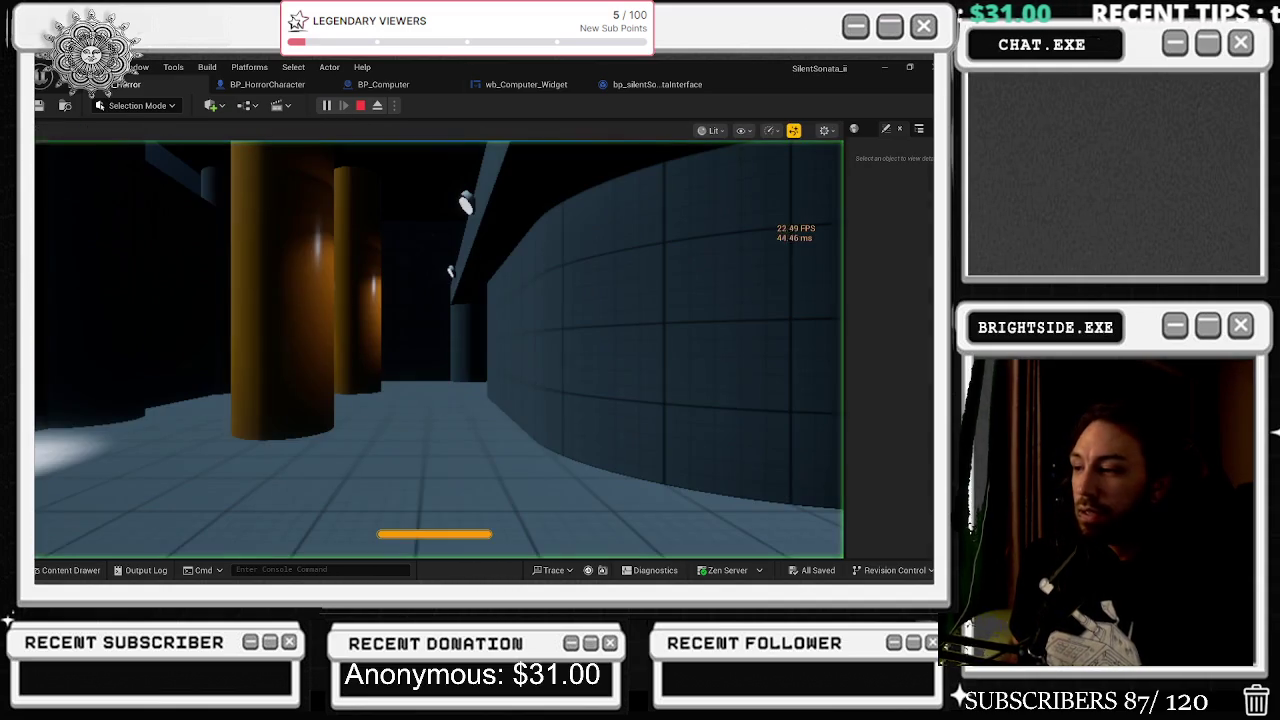
click(503, 432)
key(w)
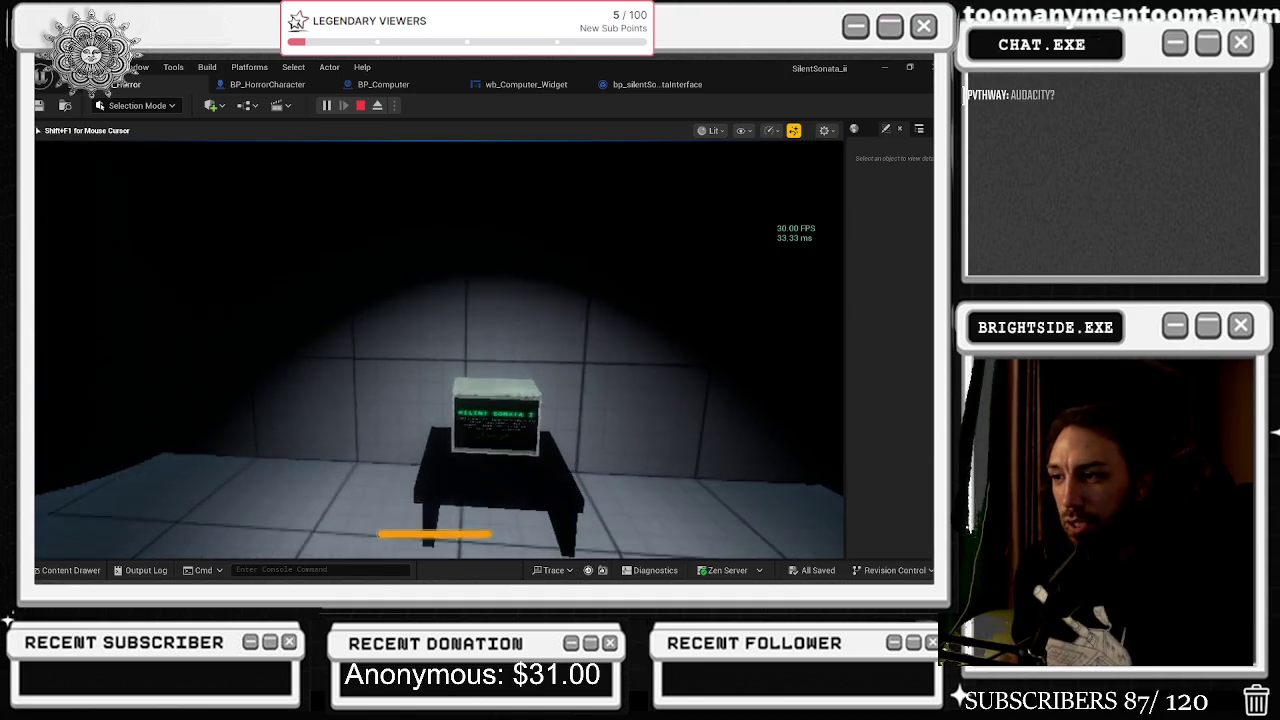
key(e)
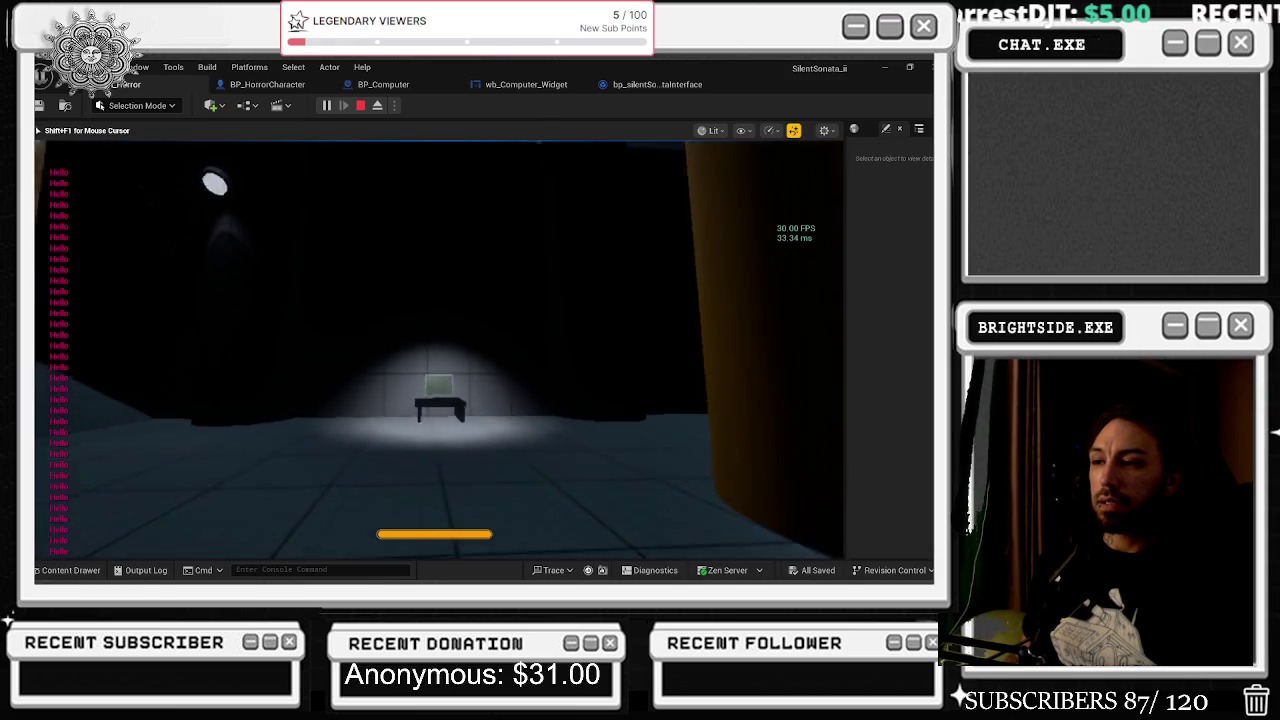
key(w)
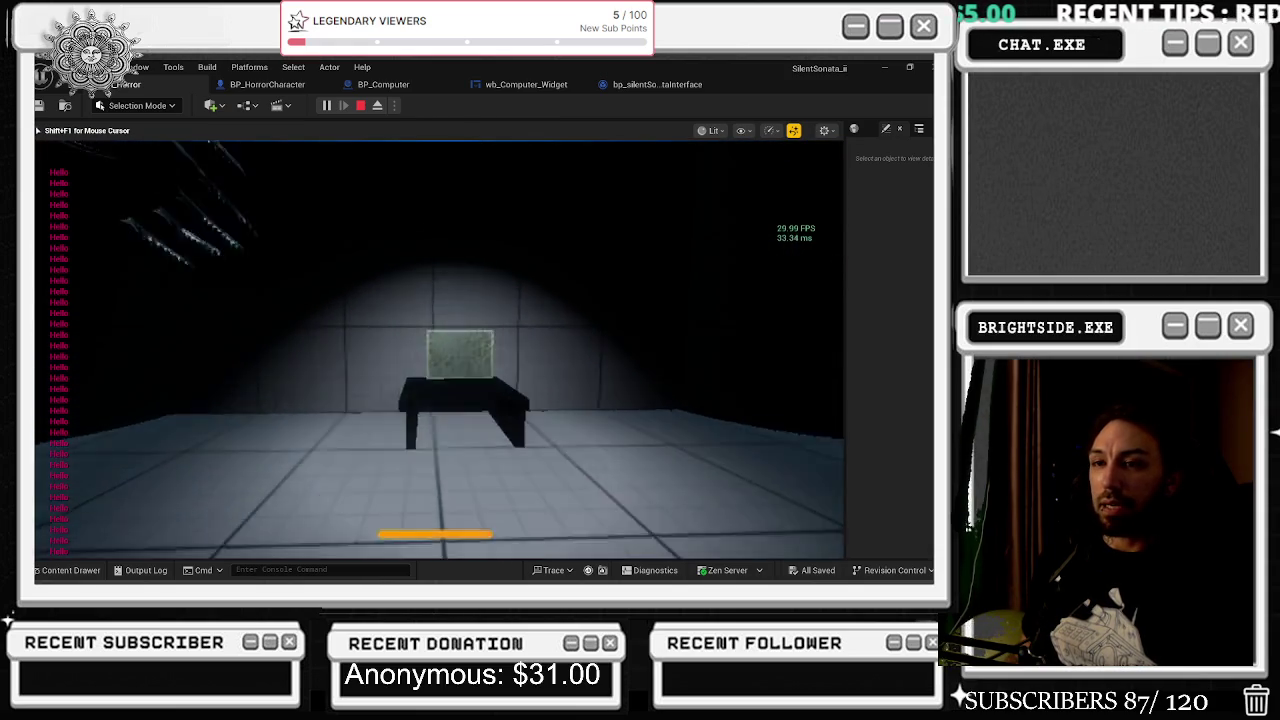
key(w)
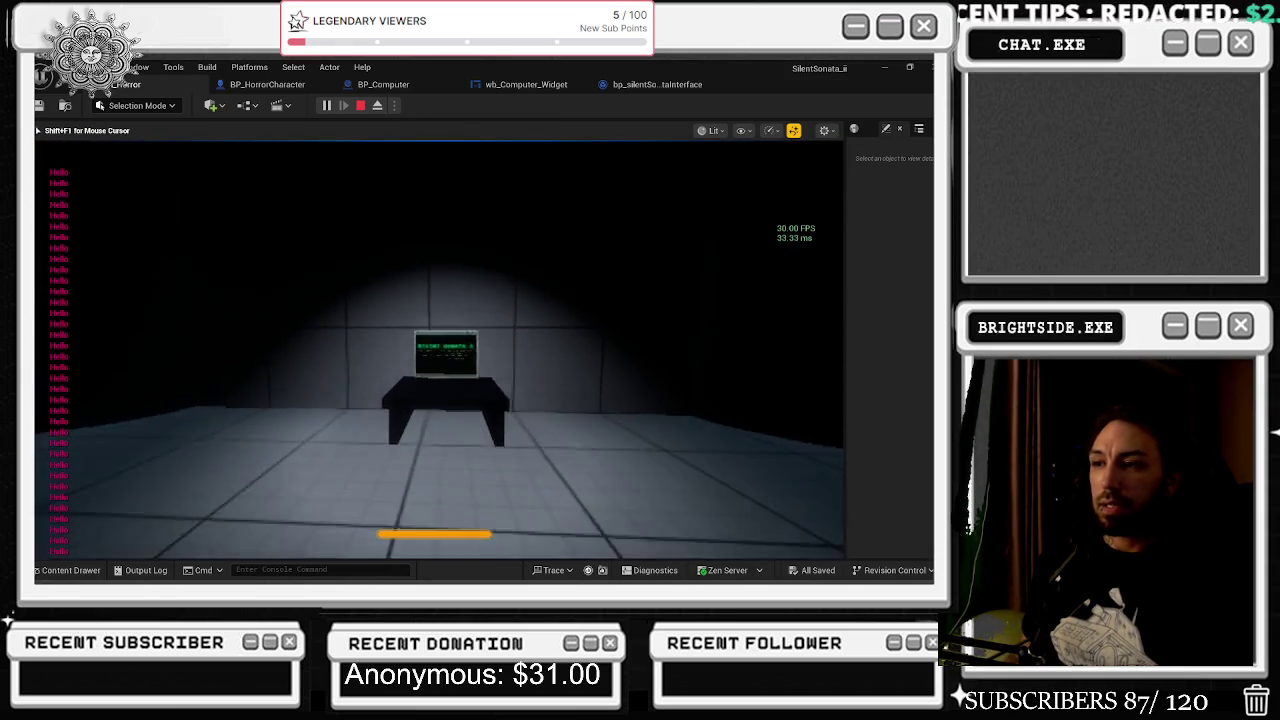
key(w)
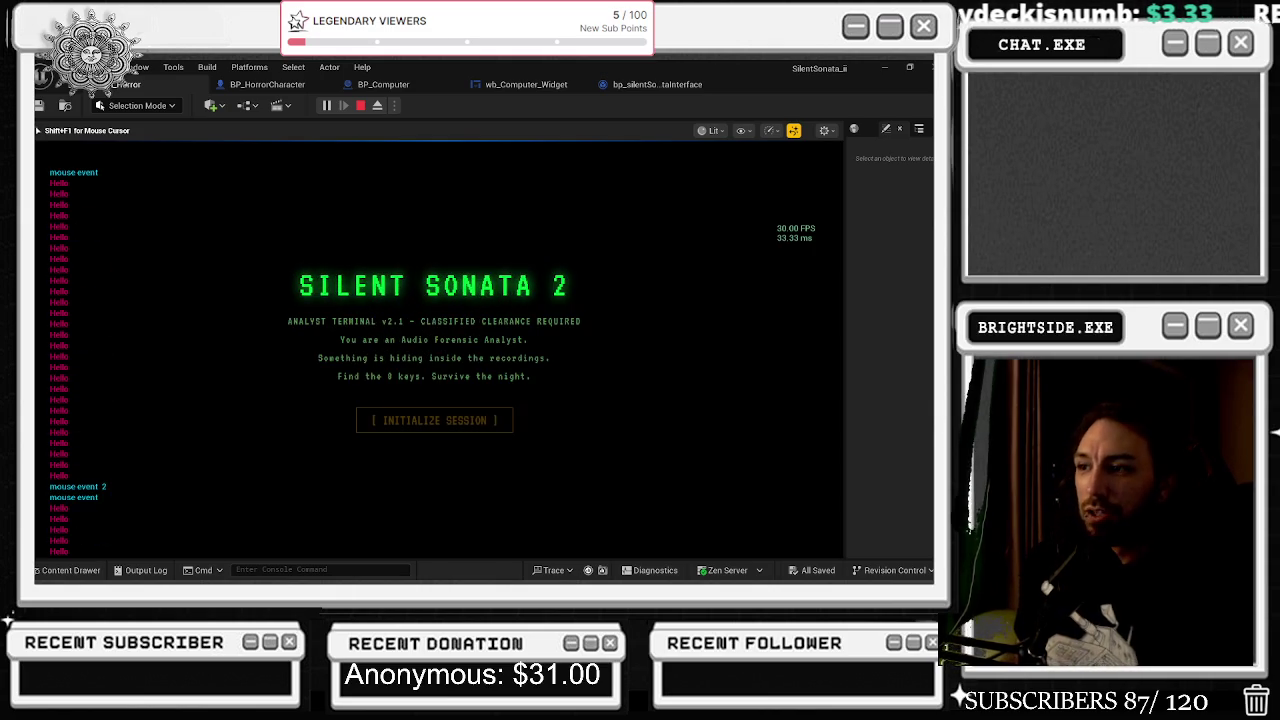
key(Escape)
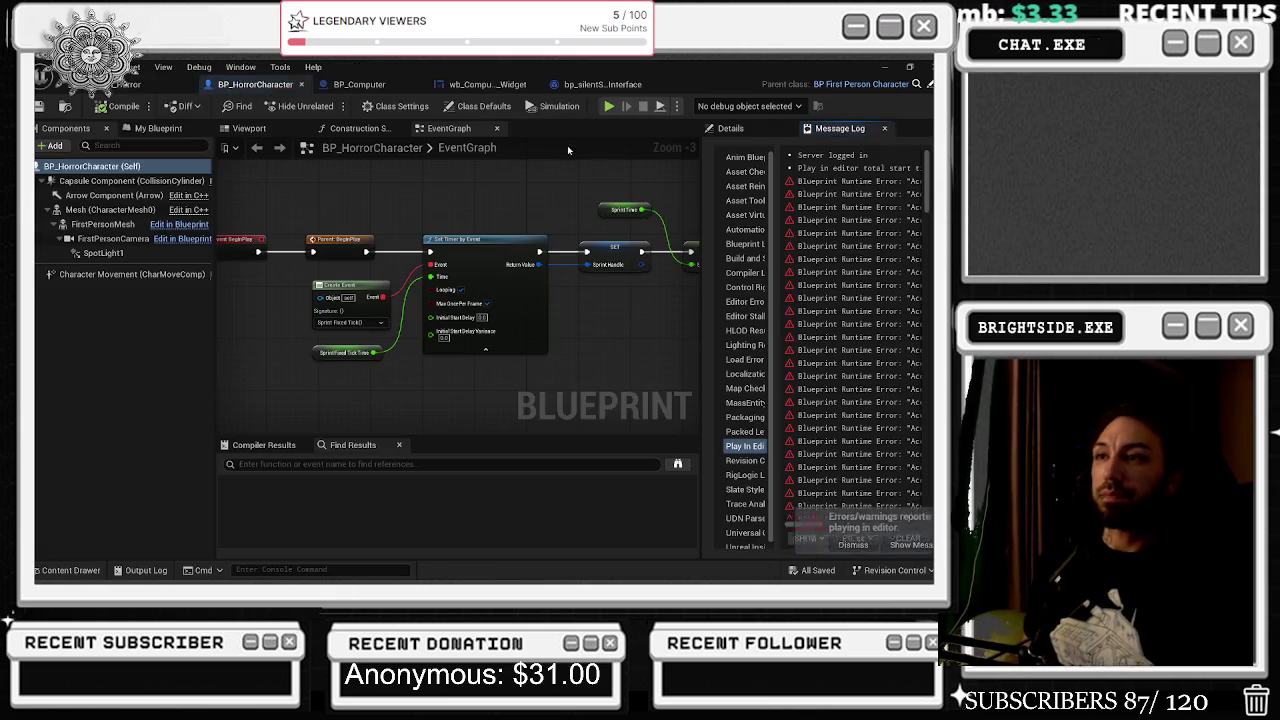
- Start a new play test, walk to the desk, enter the terminal with E, click it, then leave
click(160, 85)
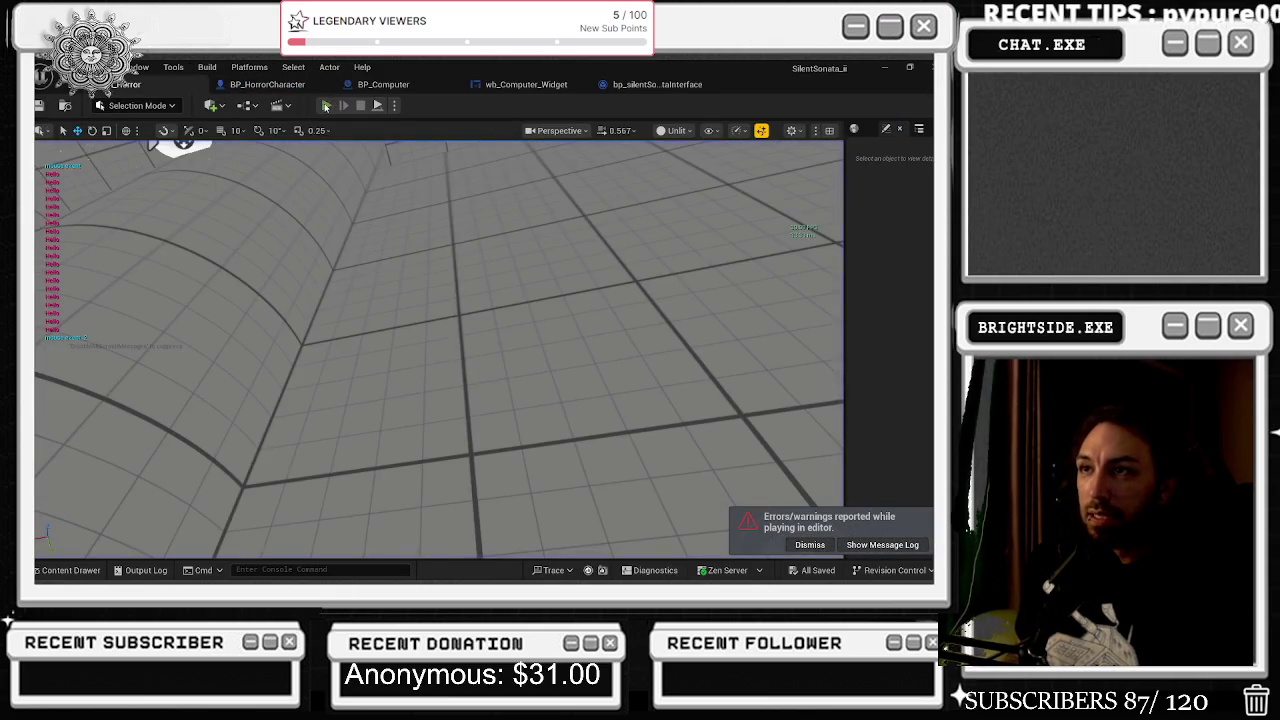
click(326, 107)
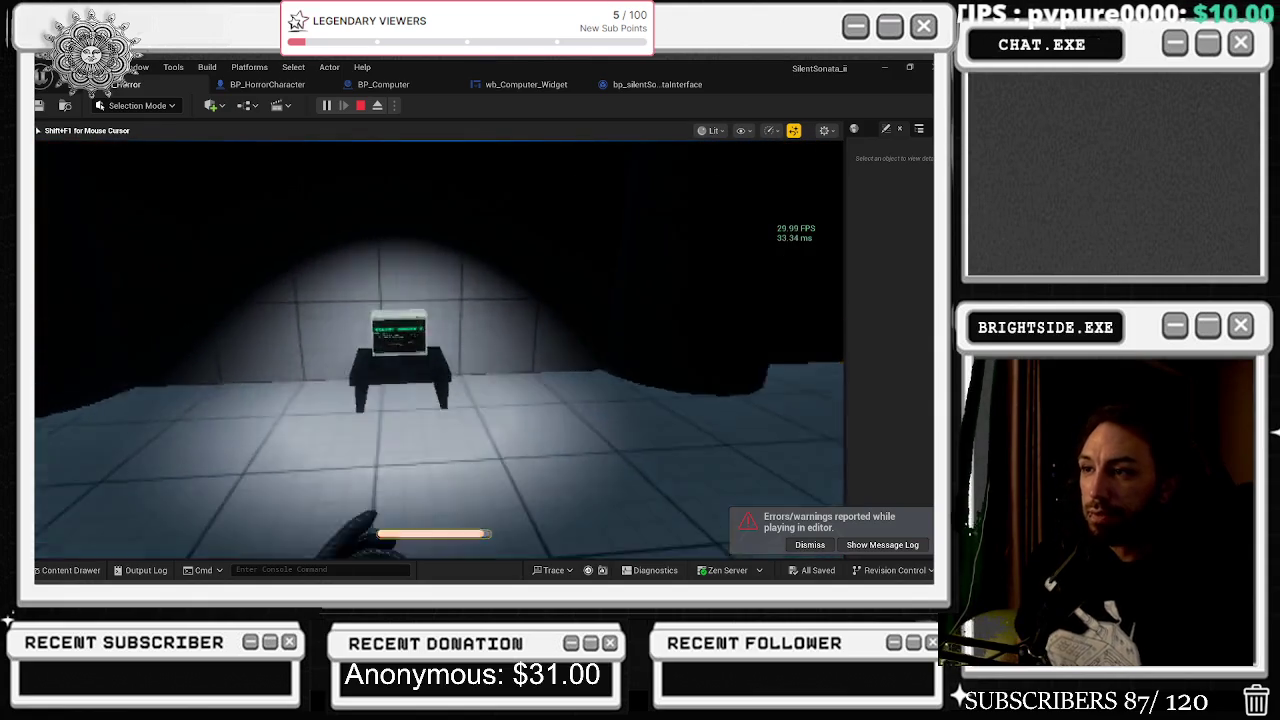
key(w)
key(w)
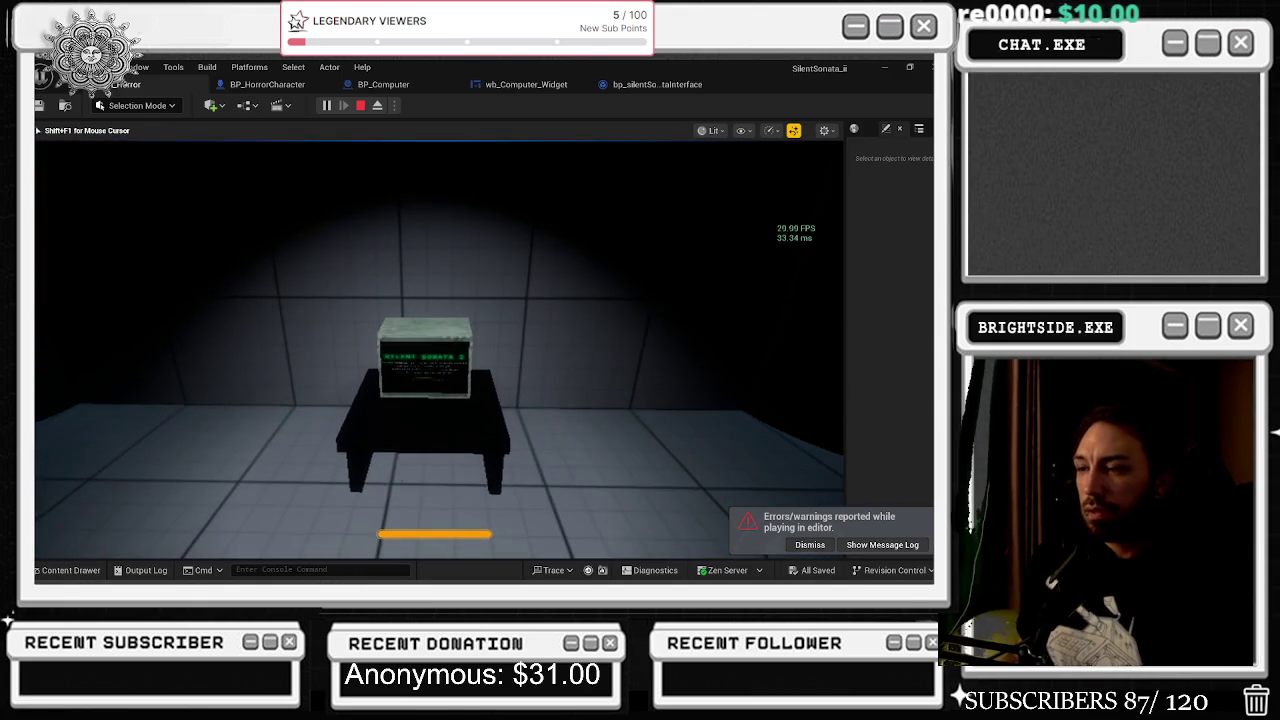
key(w)
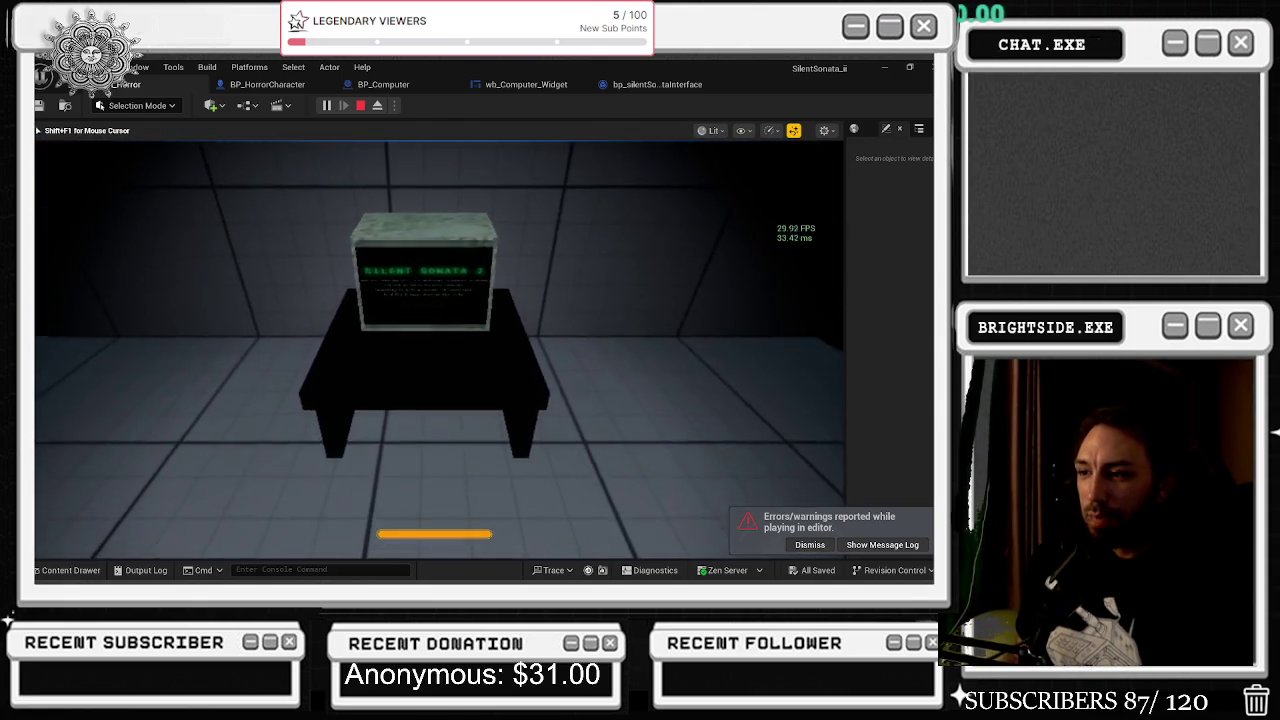
key(e)
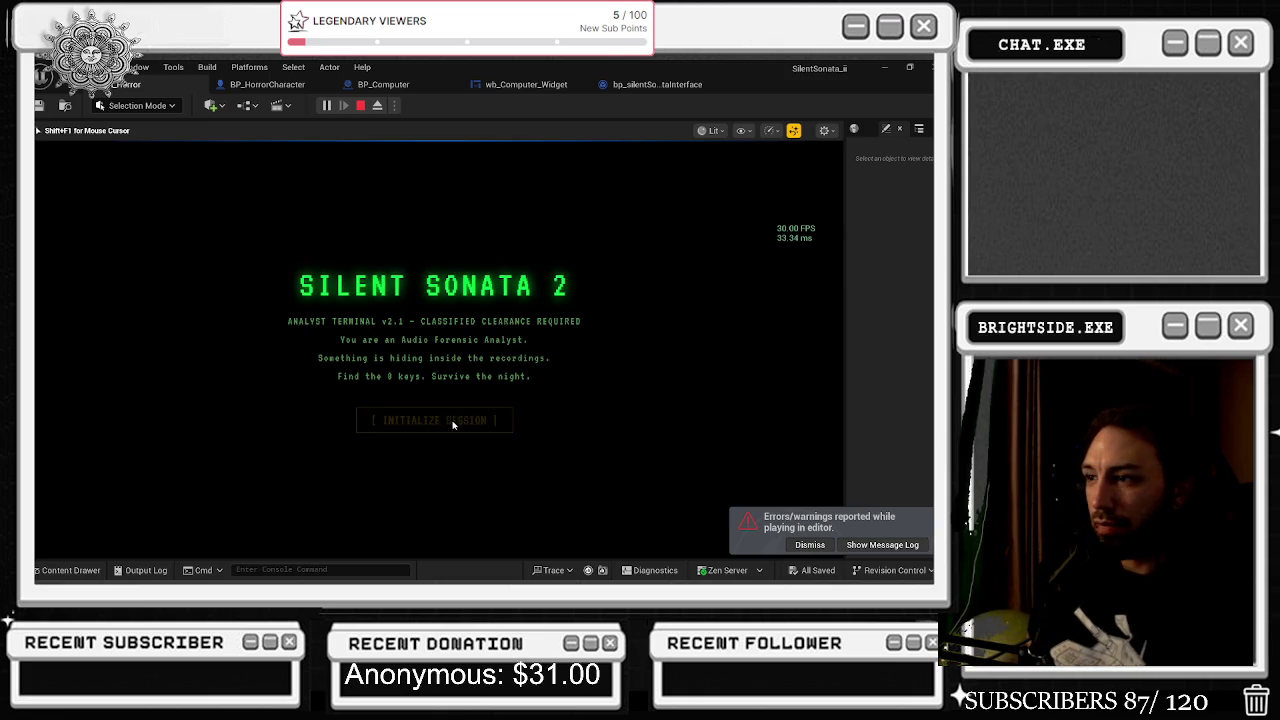
click(500, 300)
click(500, 325)
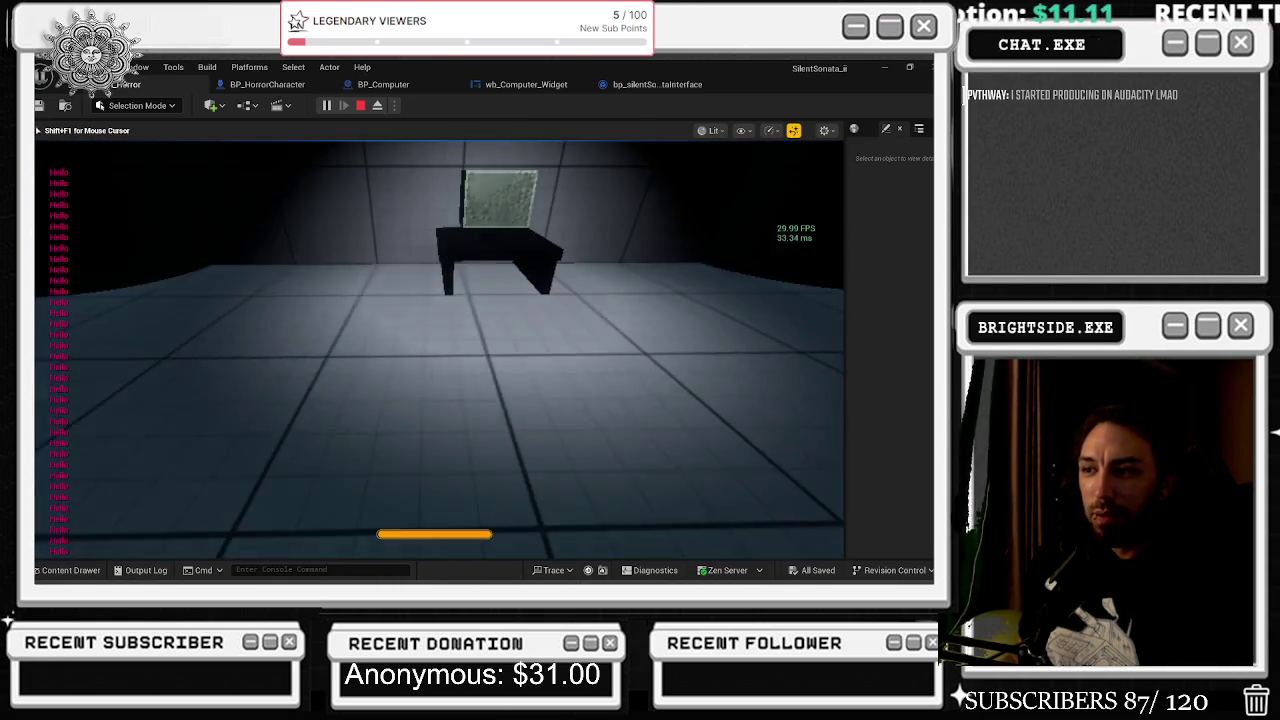
- Walk back to the computer, re-enter and exit the terminal with E, then Alt+Tab to free the mouse
click(439, 349)
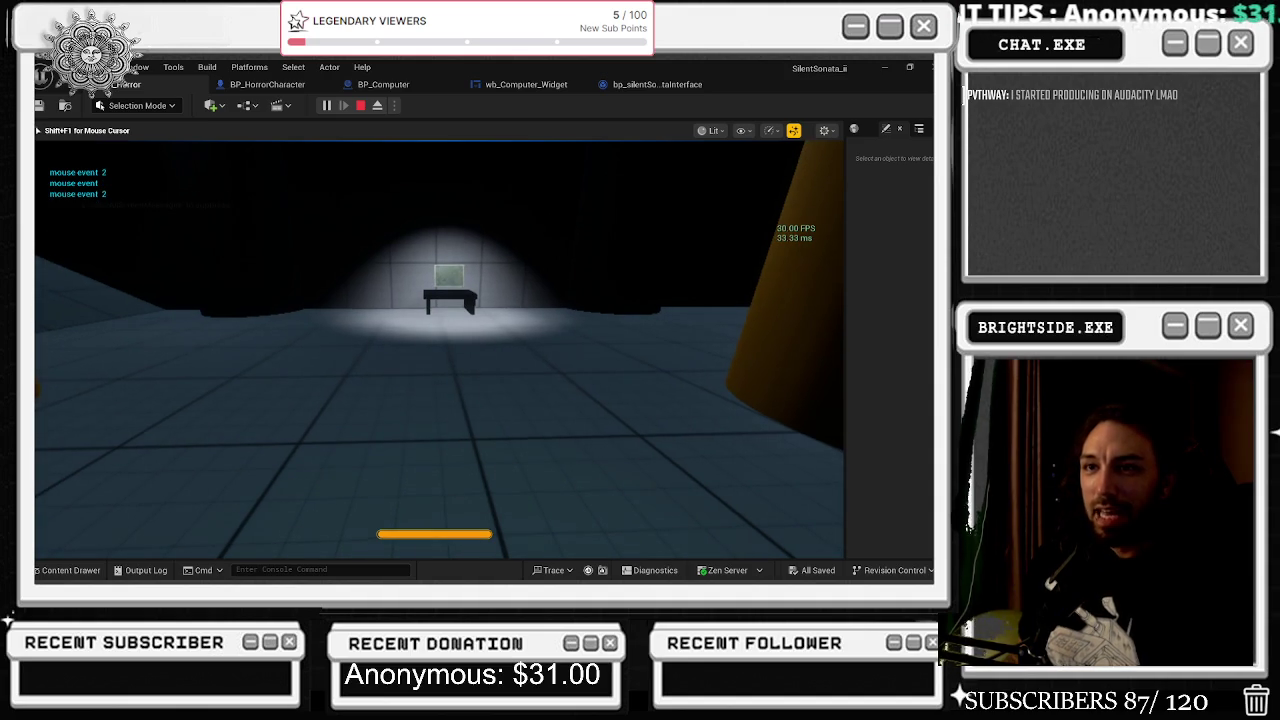
key(w)
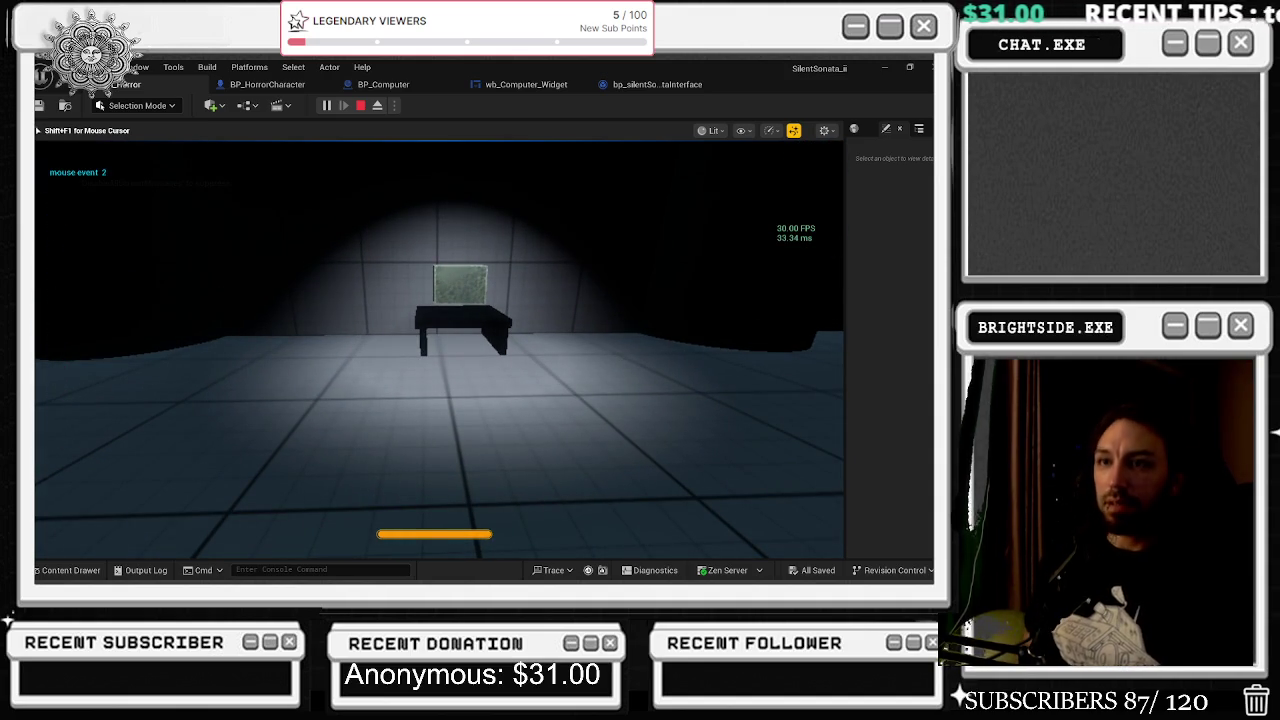
key(w)
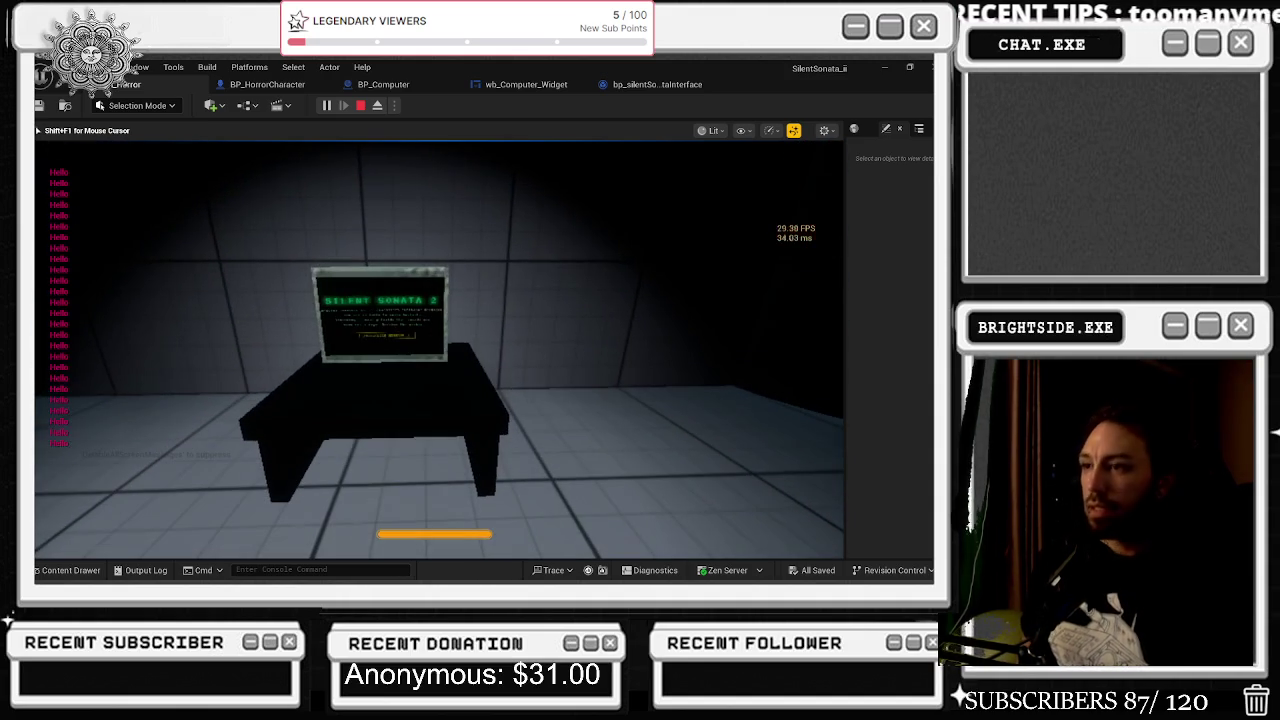
key(e)
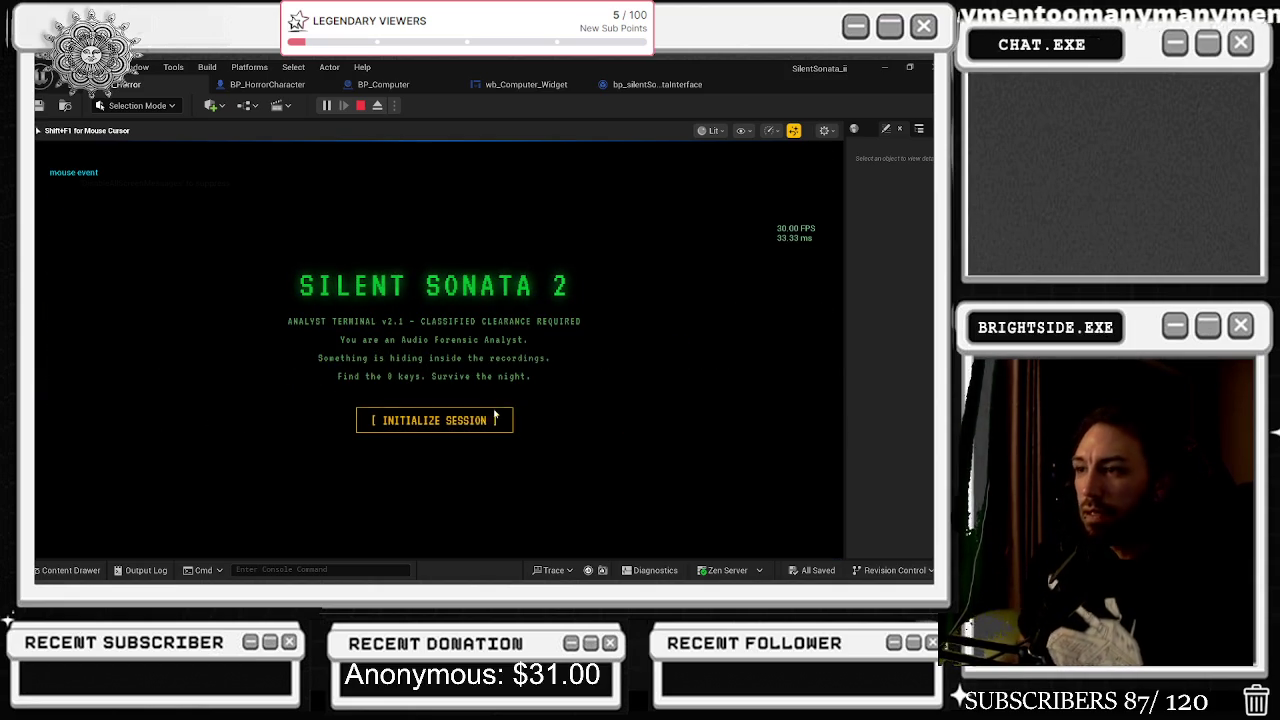
key(e)
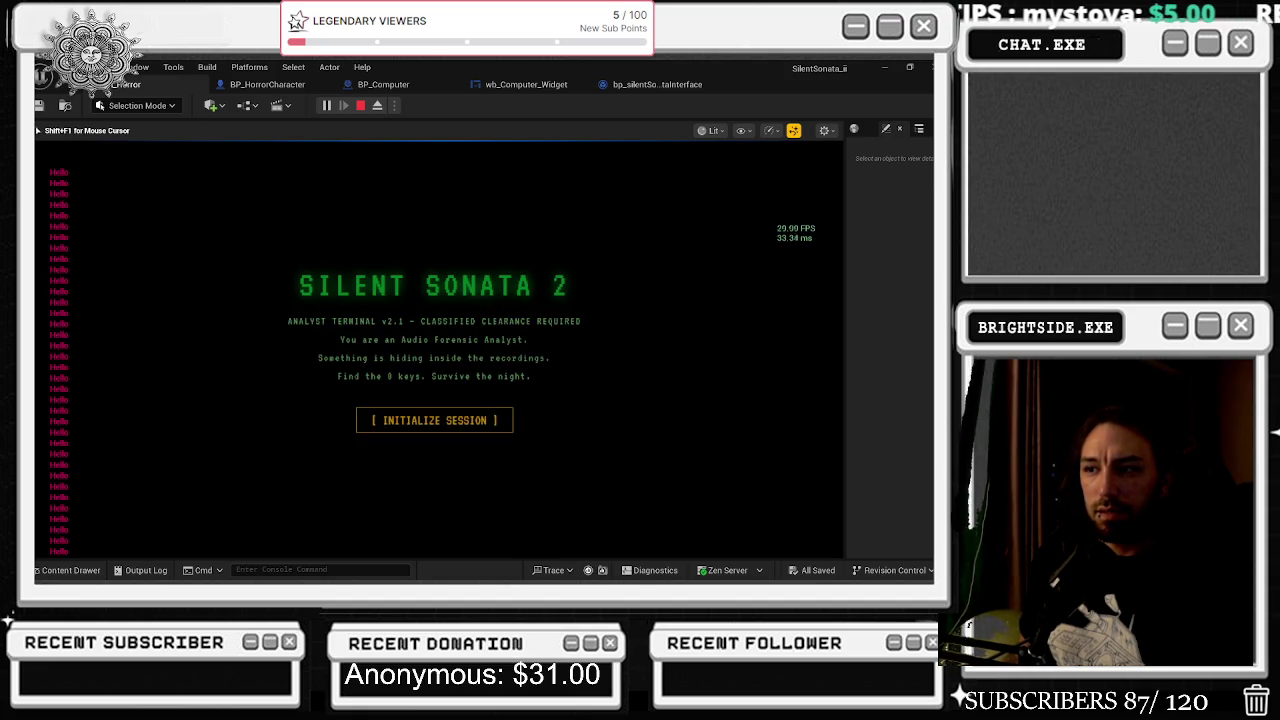
key(alt+Tab)
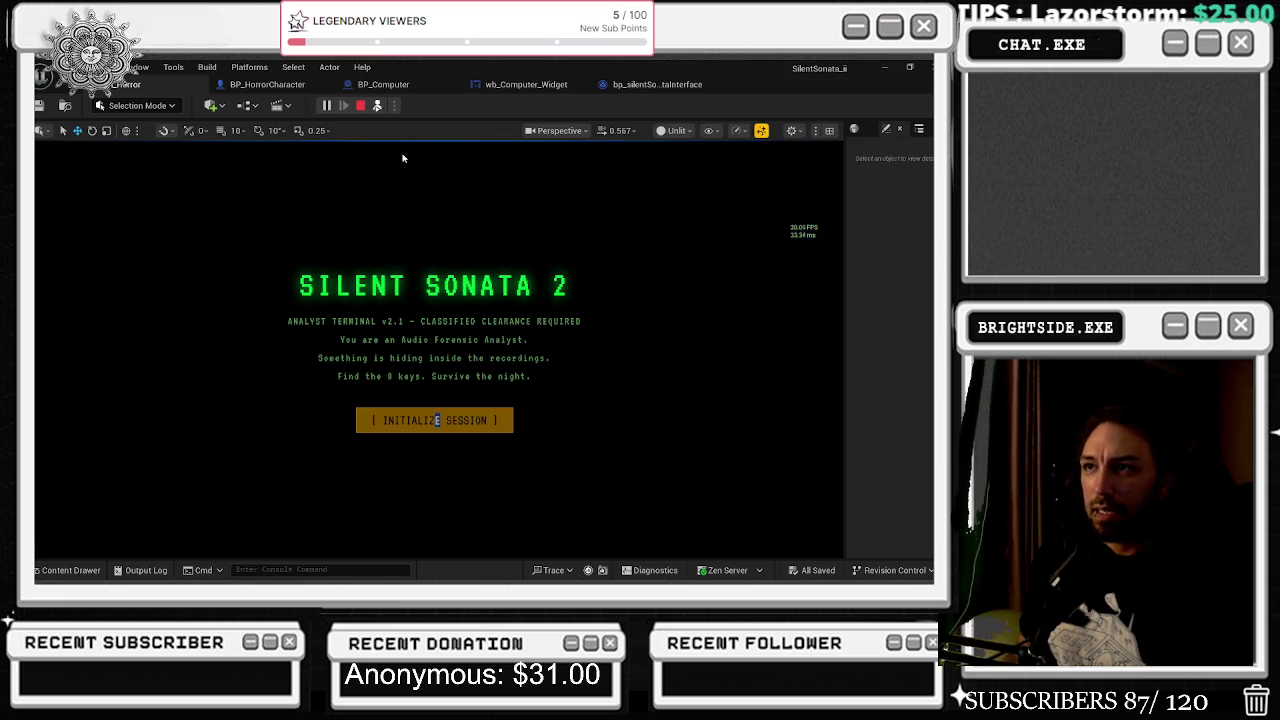
- Eject and stop the play session, frame the desk in the editor viewport, and open BP_Computer's EventGraph
click(378, 106)
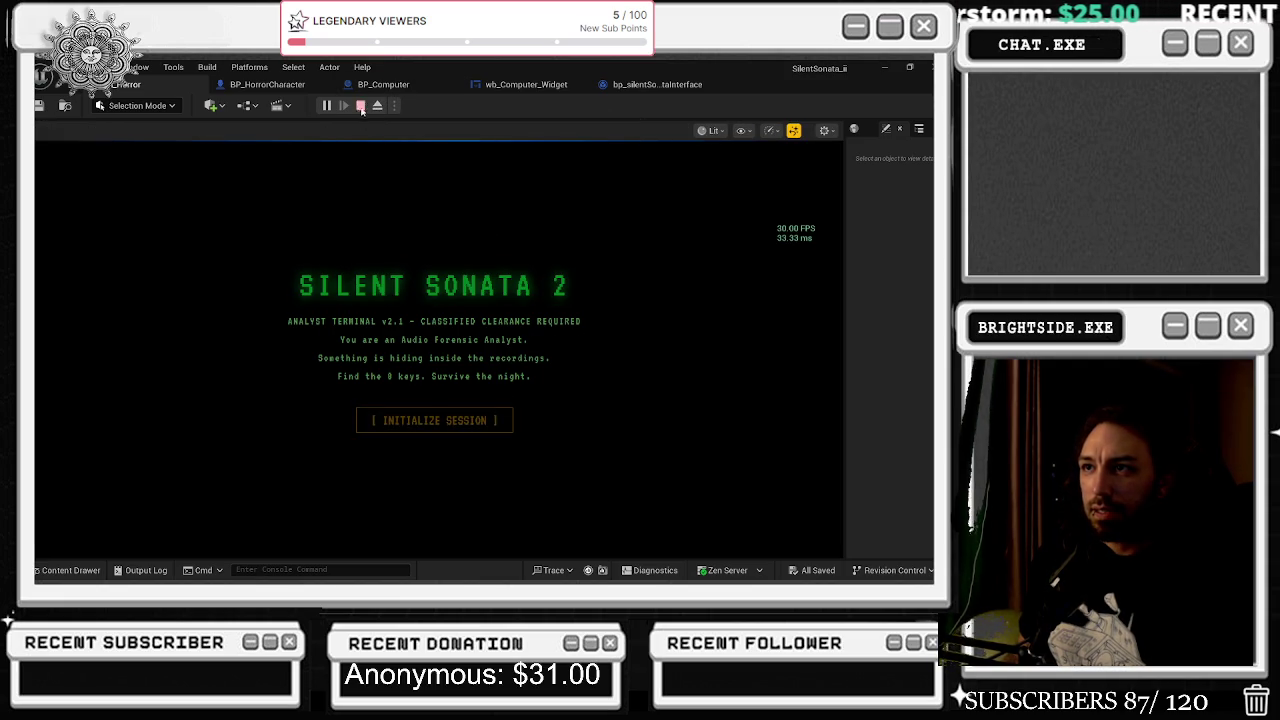
click(360, 106)
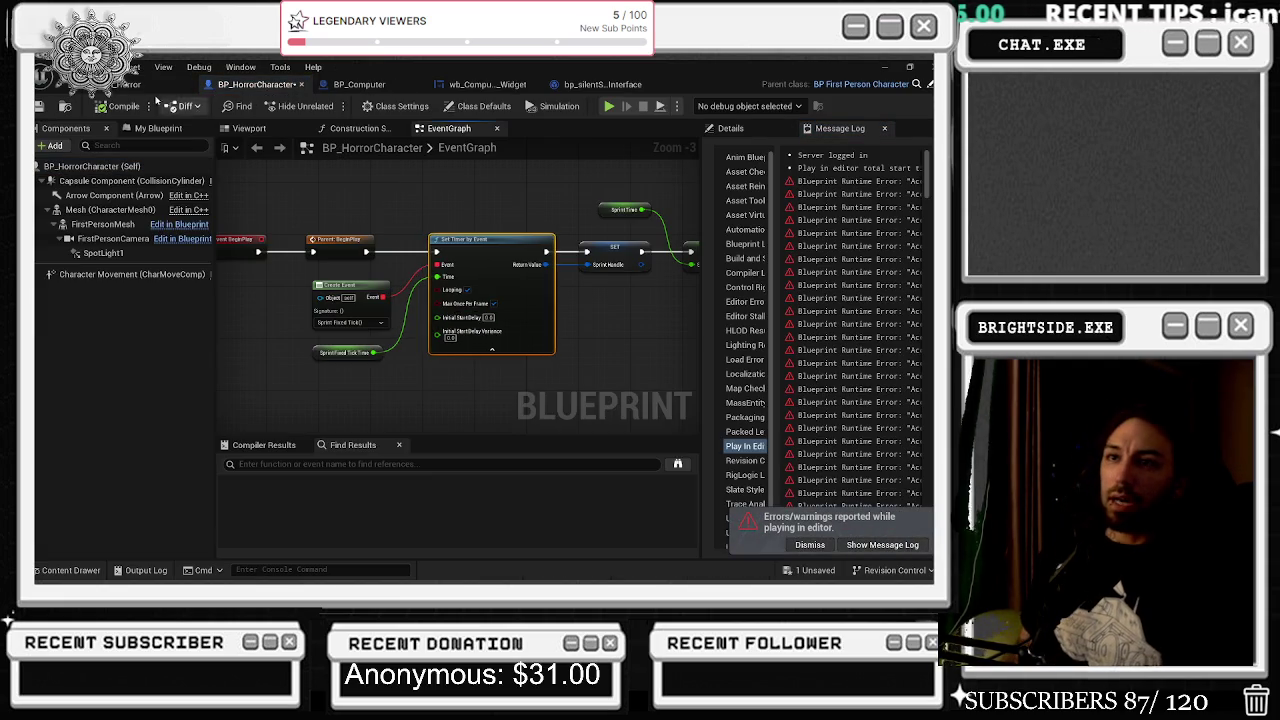
click(125, 84)
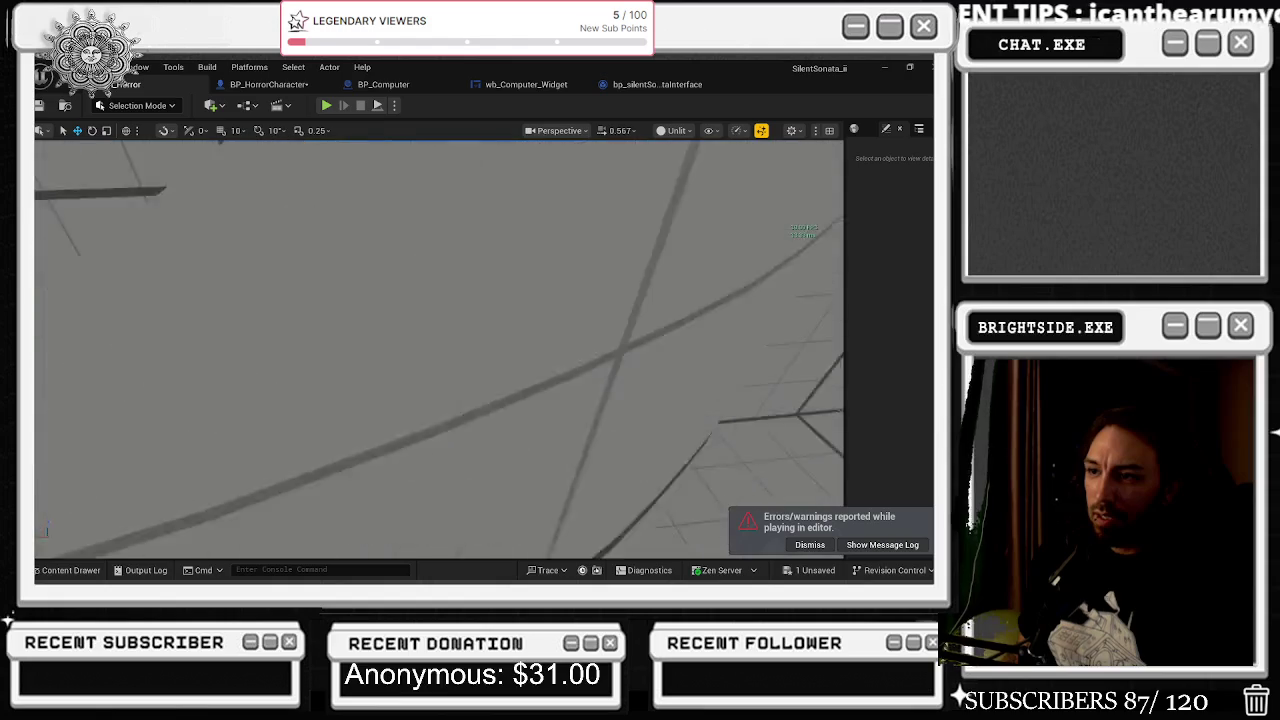
scroll(440, 350, up, 2)
drag(443, 298, 443, 340)
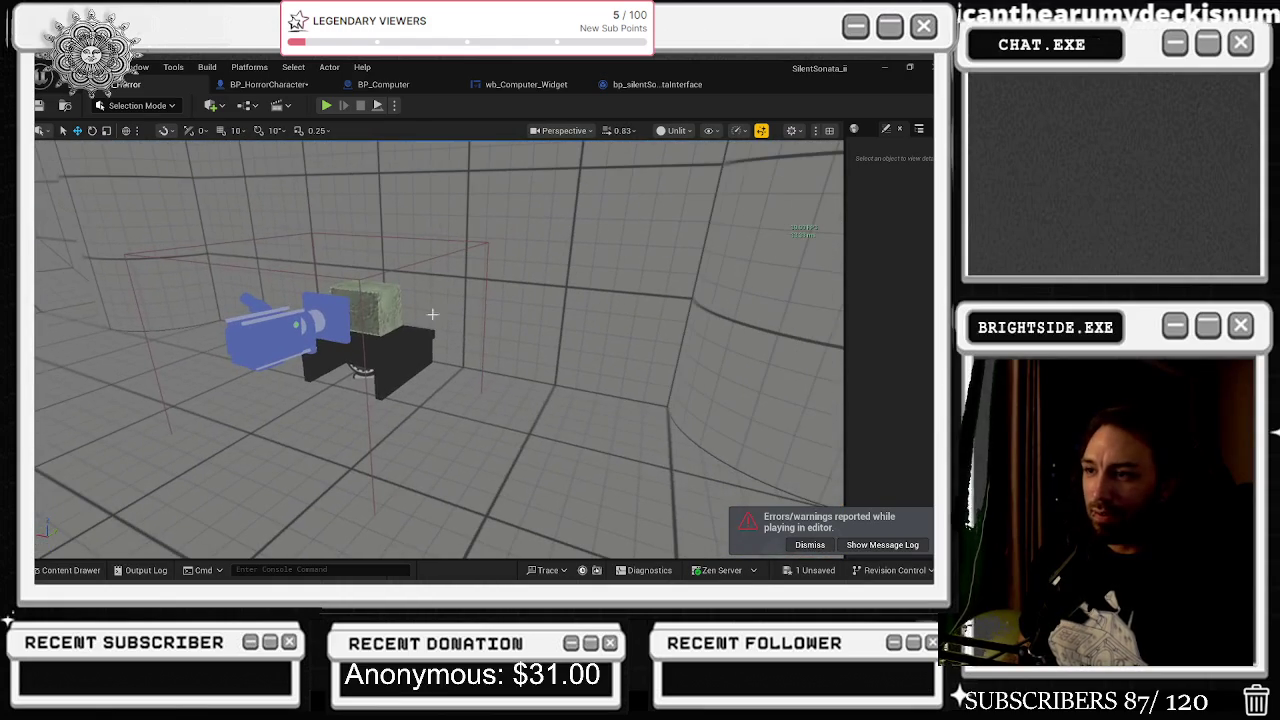
click(383, 84)
scroll(399, 272, down, 5)
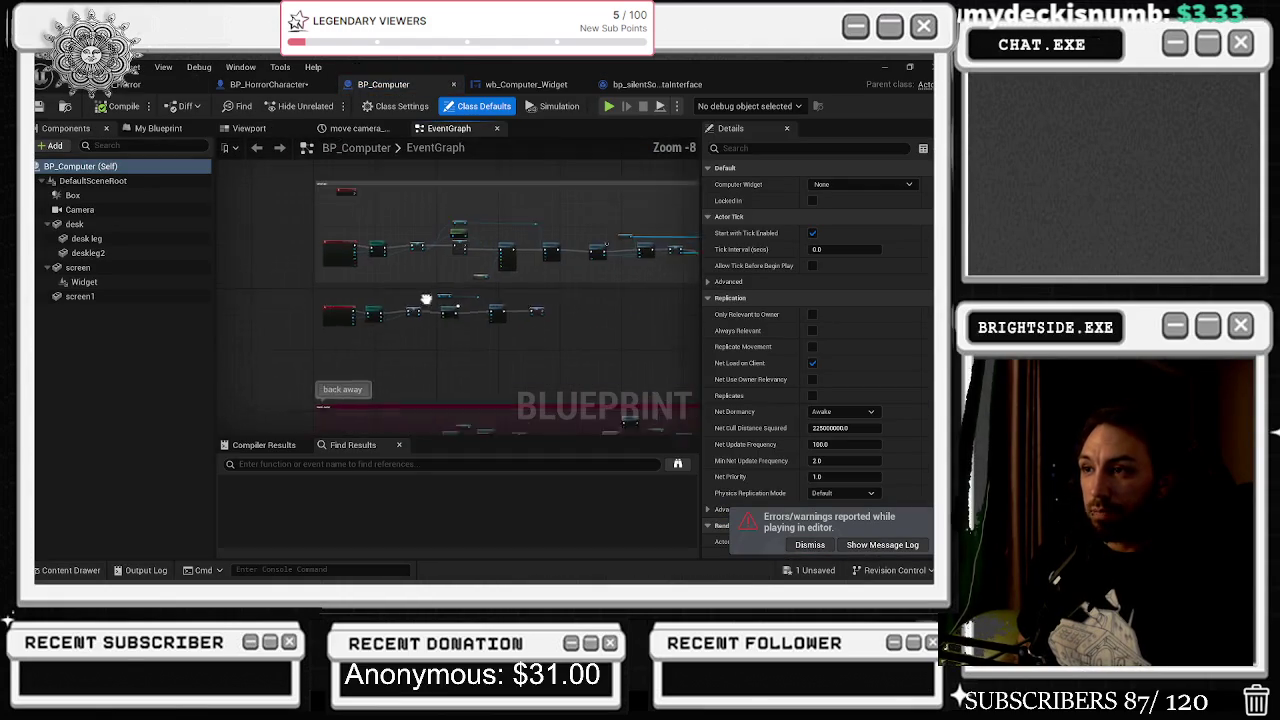
- Survey BP_Computer's overlap, cast and player-controller nodes, selecting Get Local Viewing Player Controller
scroll(399, 272, up, 6)
mouse_move(352, 244)
mouse_down()
mouse_move(538, 358)
mouse_move(514, 373)
mouse_move(364, 308)
mouse_up()
mouse_move(620, 230)
mouse_down()
mouse_move(420, 277)
mouse_move(554, 388)
mouse_up()
drag(537, 260, 381, 248)
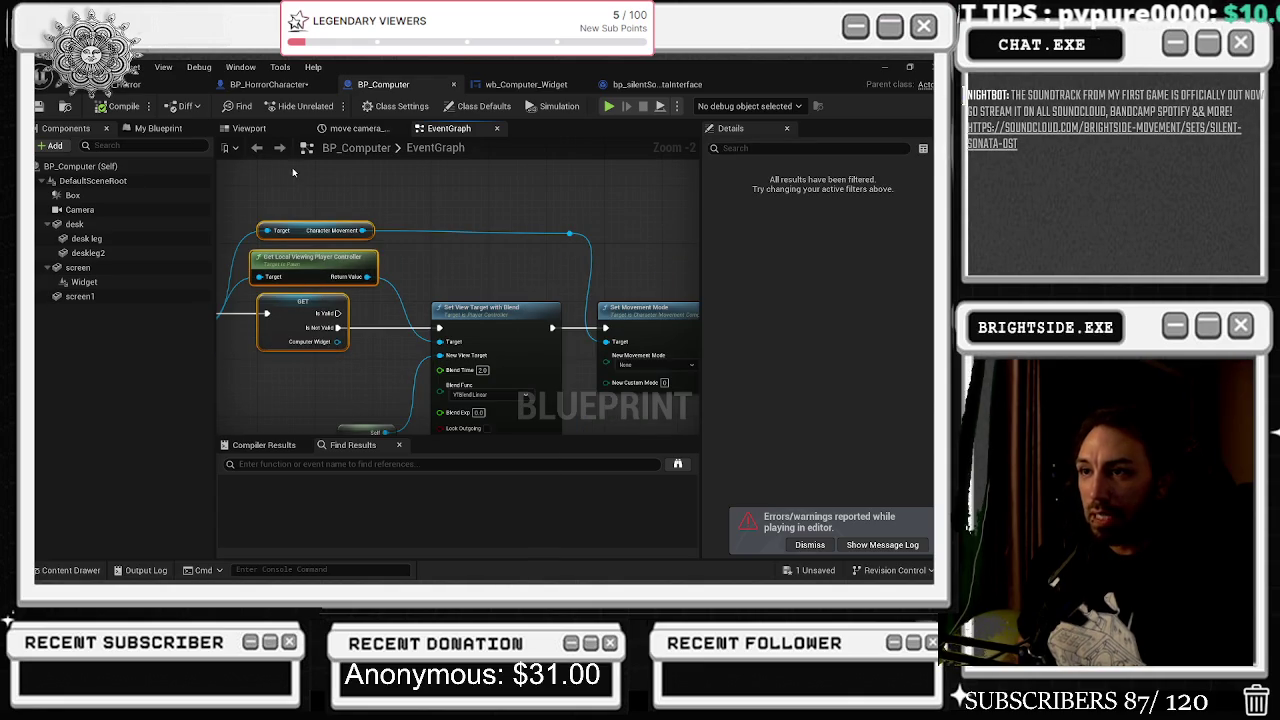
drag(293, 173, 337, 217)
click(350, 305)
mouse_move(352, 309)
mouse_down()
mouse_move(536, 250)
mouse_move(323, 251)
mouse_move(273, 403)
mouse_up()
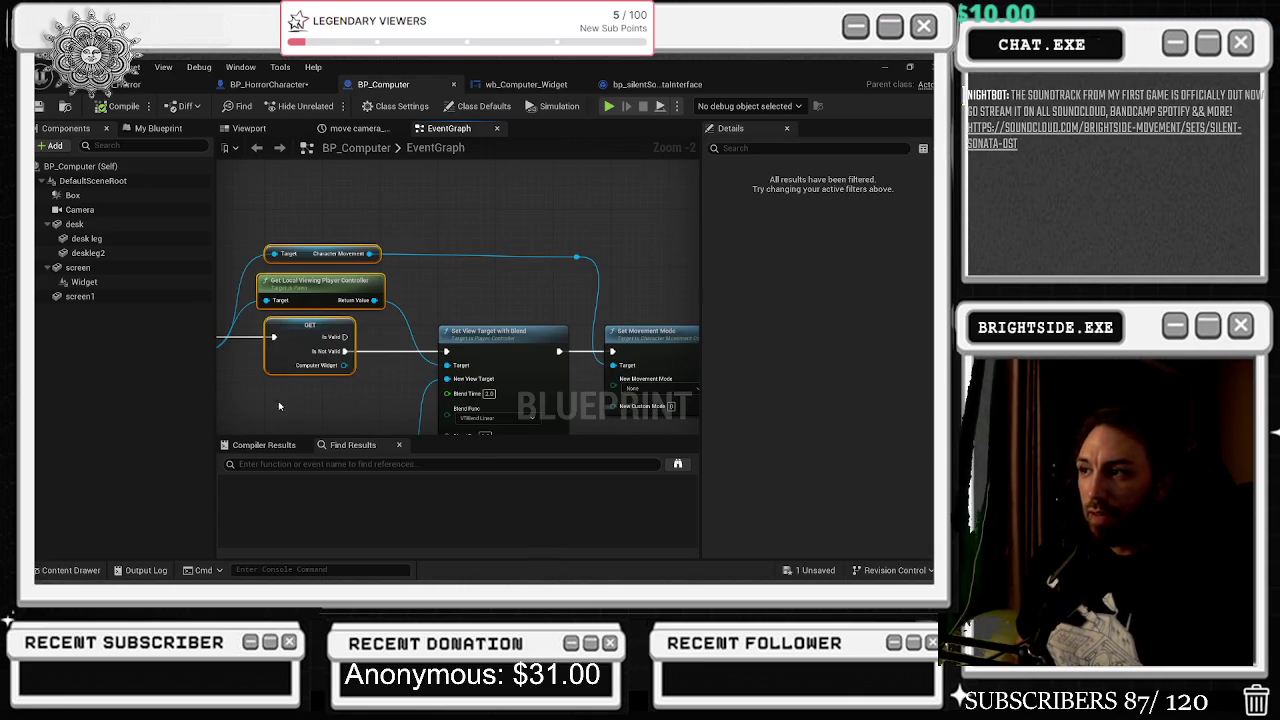
drag(491, 339, 420, 299)
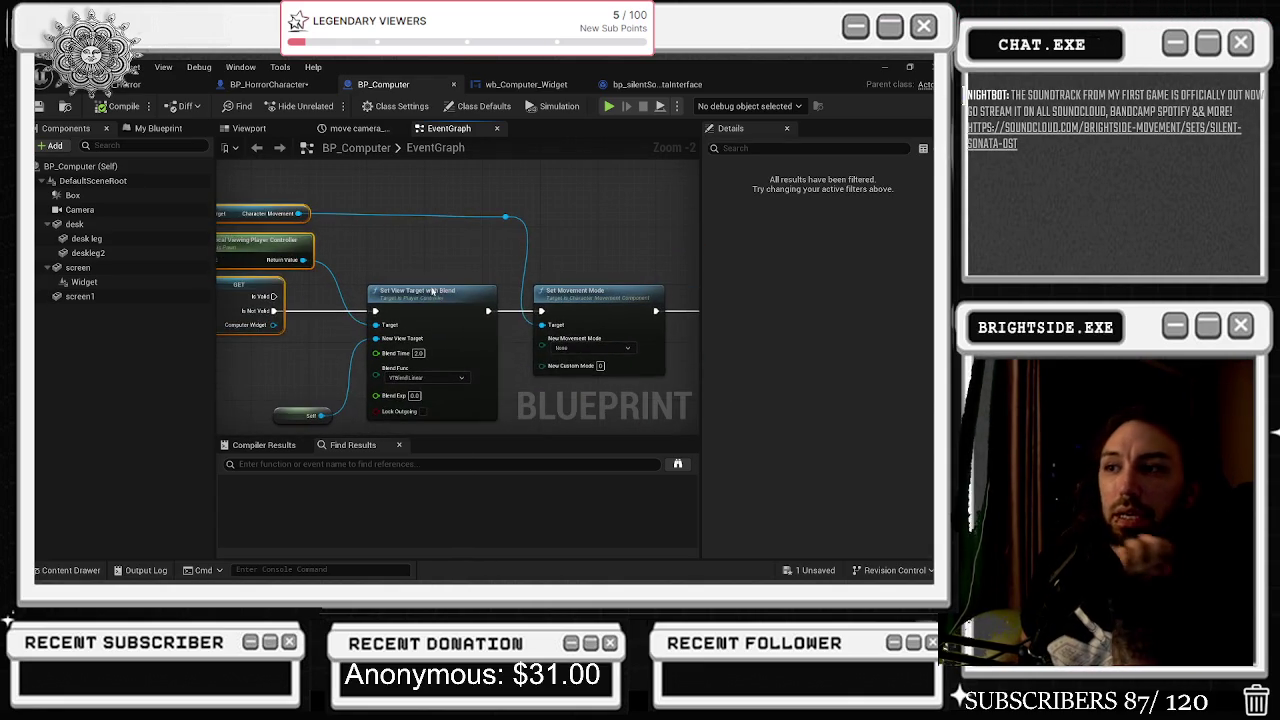
right_click(368, 233)
click(373, 237)
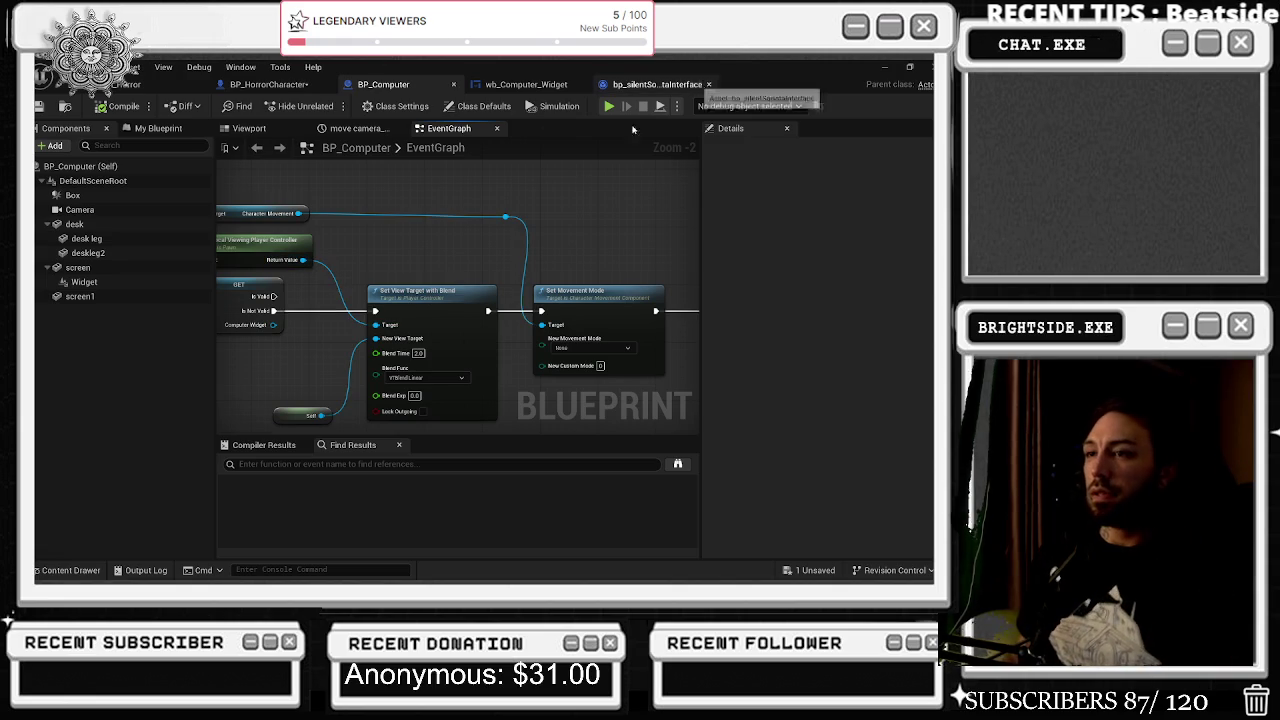
- Shift the Character Movement reroute node left and move the Self node beside Set View Target with Blend
click(502, 216)
drag(499, 217, 477, 217)
drag(544, 249, 535, 237)
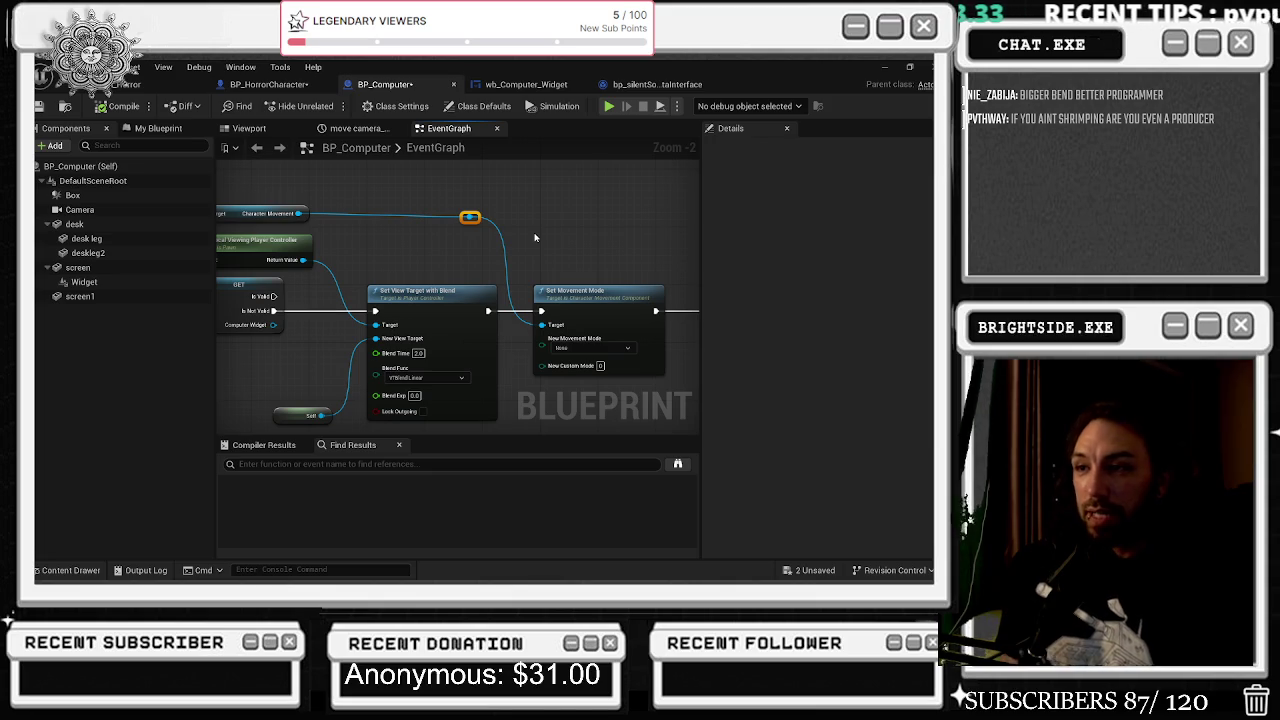
click(469, 216)
mouse_move(285, 422)
mouse_down()
mouse_move(404, 390)
mouse_move(390, 357)
mouse_move(349, 348)
mouse_up()
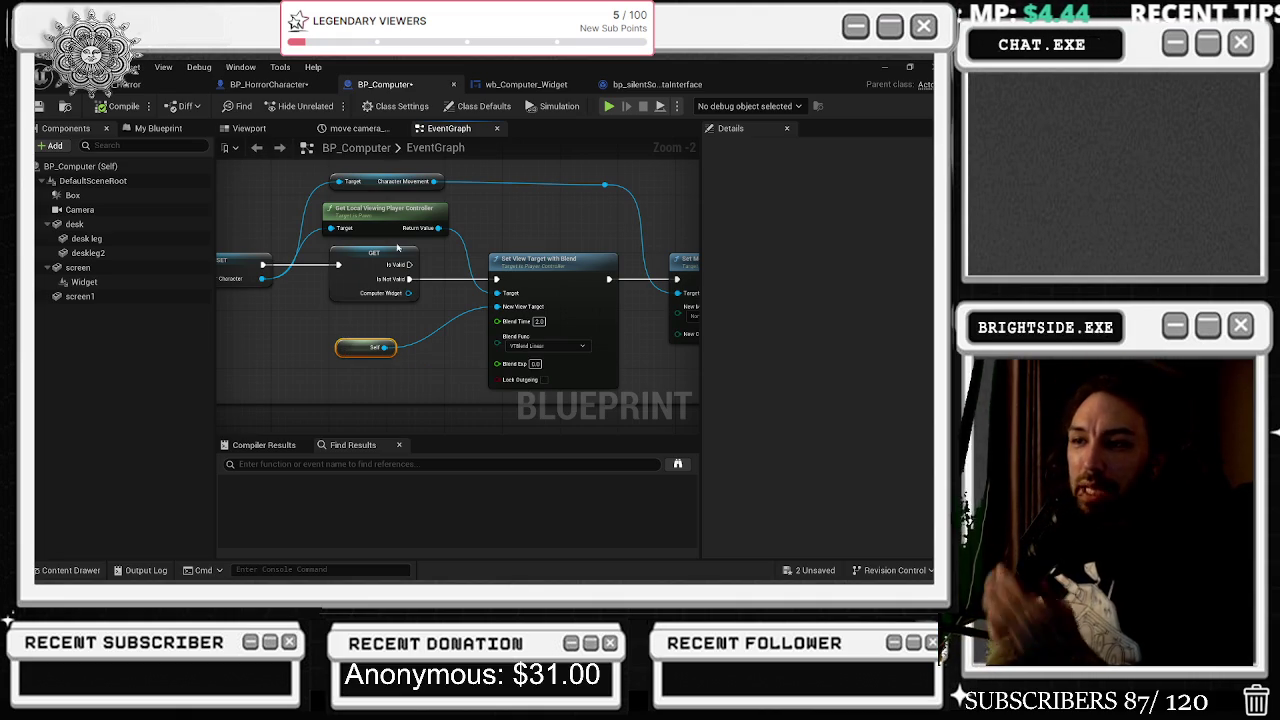
mouse_move(448, 264)
mouse_down()
mouse_move(544, 363)
mouse_move(604, 368)
mouse_move(700, 341)
mouse_up()
- Step through the Begin Overlap, Cast To BP_HorrorCharacter, SET and Character Movement nodes
scroll(390, 380, down, 1)
drag(340, 342, 346, 342)
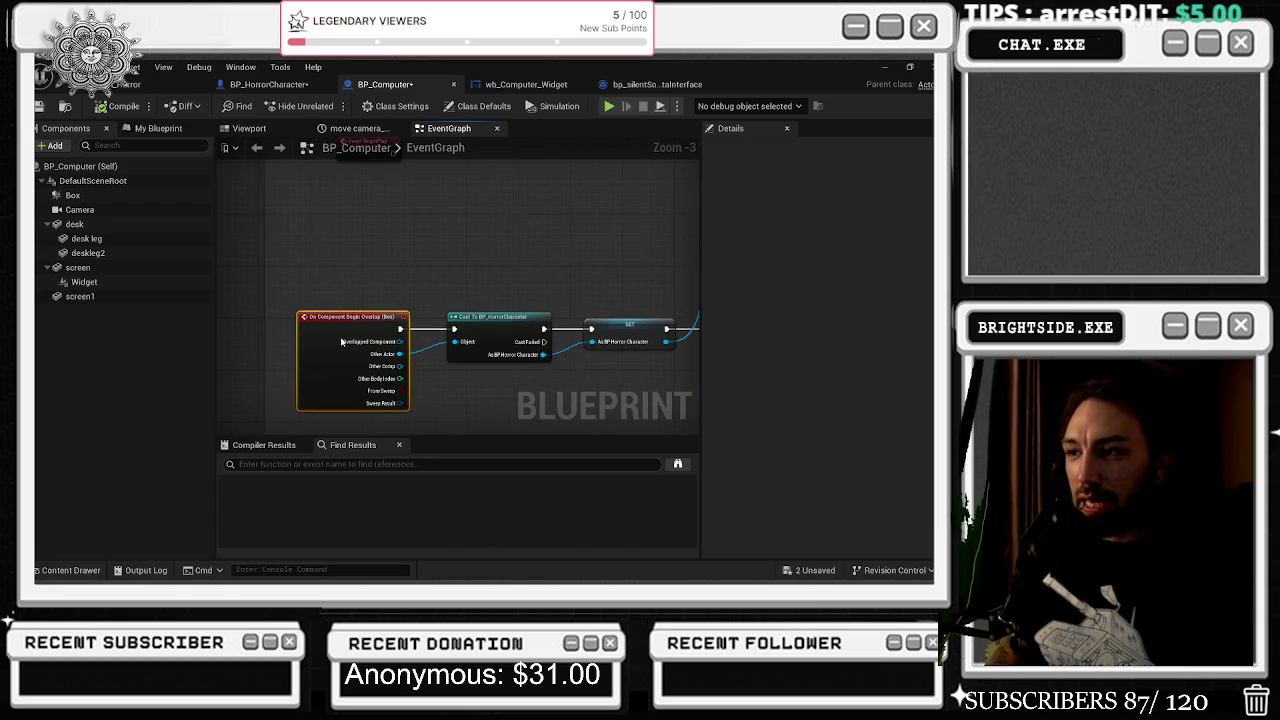
drag(495, 330, 321, 291)
click(298, 293)
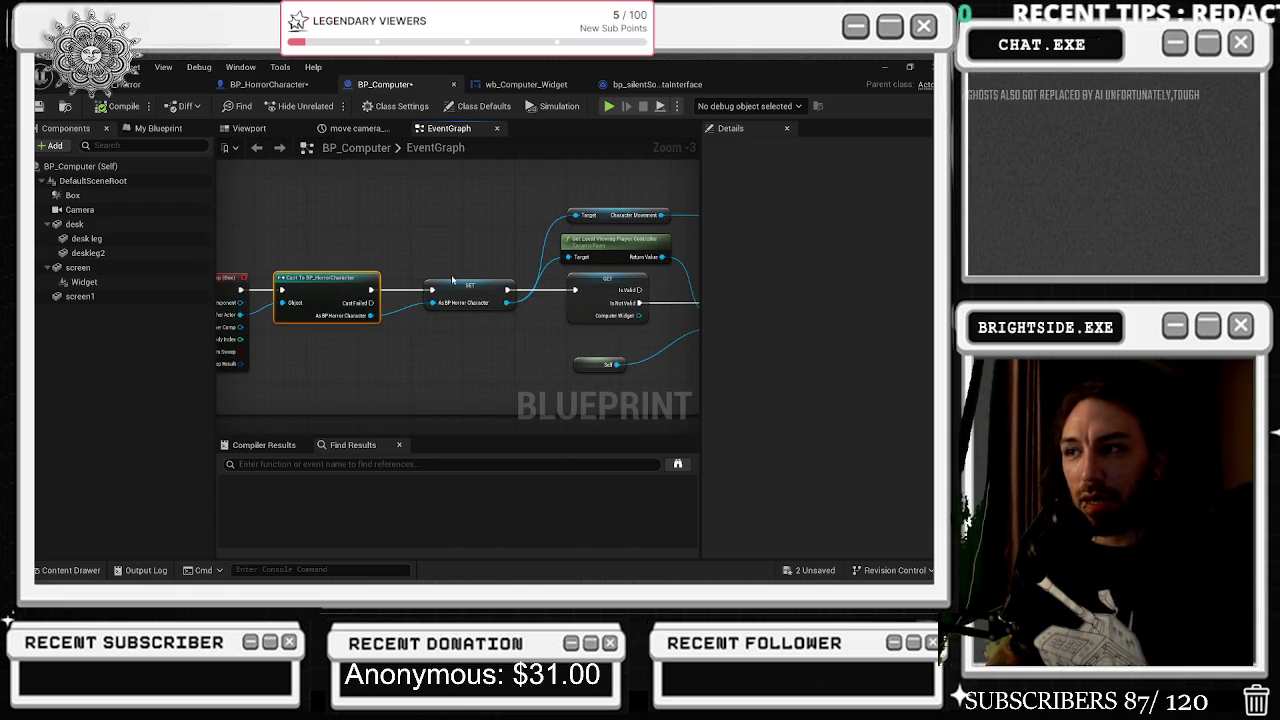
click(468, 290)
mouse_move(670, 215)
mouse_down()
mouse_move(415, 213)
mouse_move(302, 266)
mouse_move(357, 249)
mouse_up()
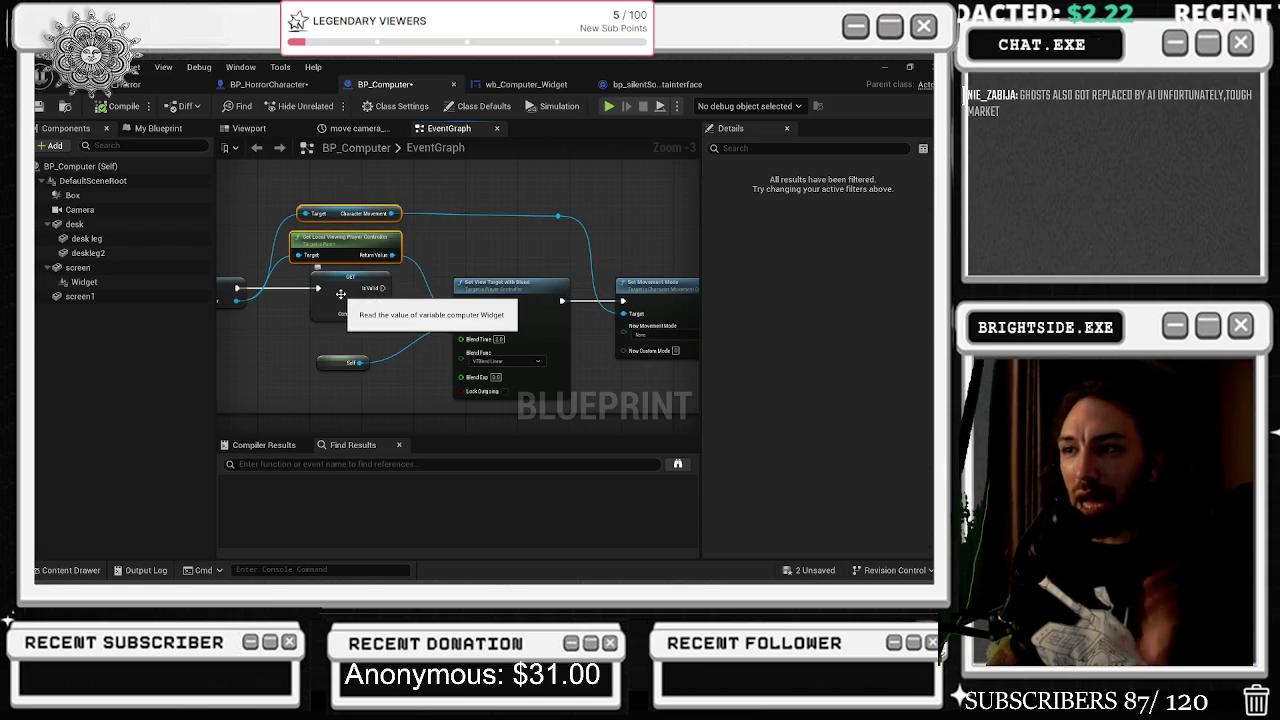
mouse_move(281, 187)
mouse_down()
mouse_move(308, 226)
mouse_move(322, 214)
mouse_up()
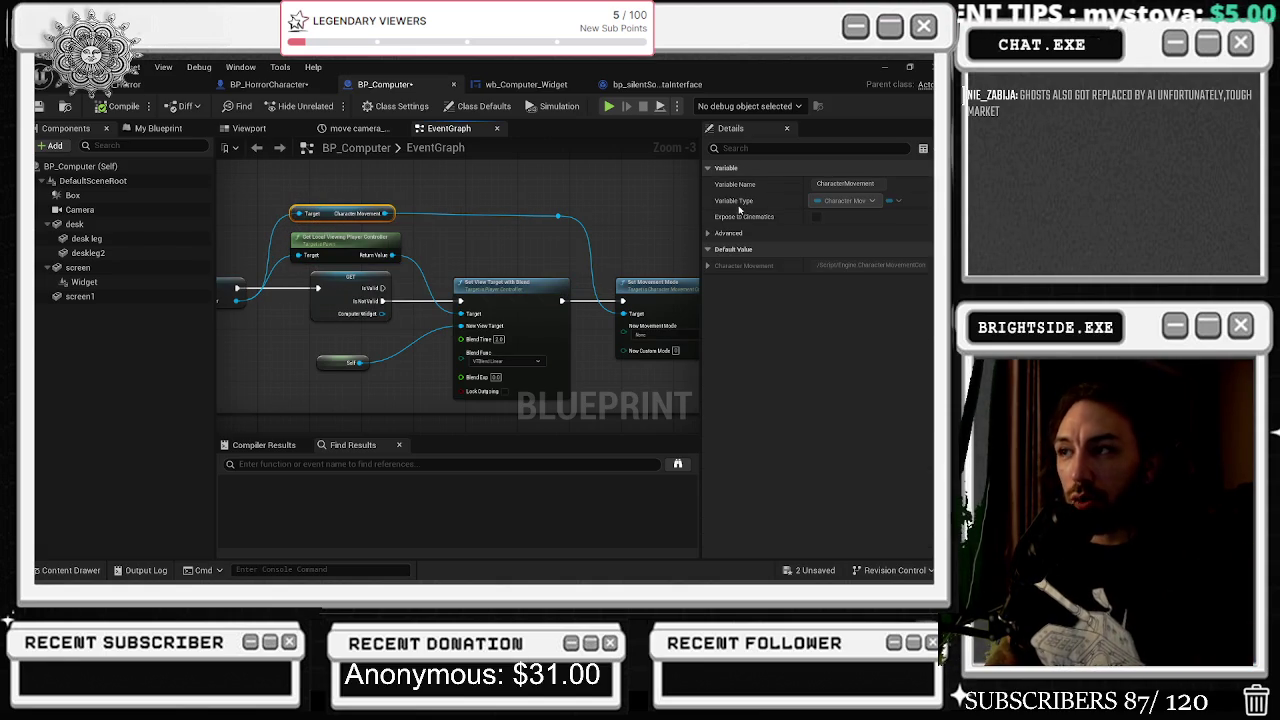
click(558, 216)
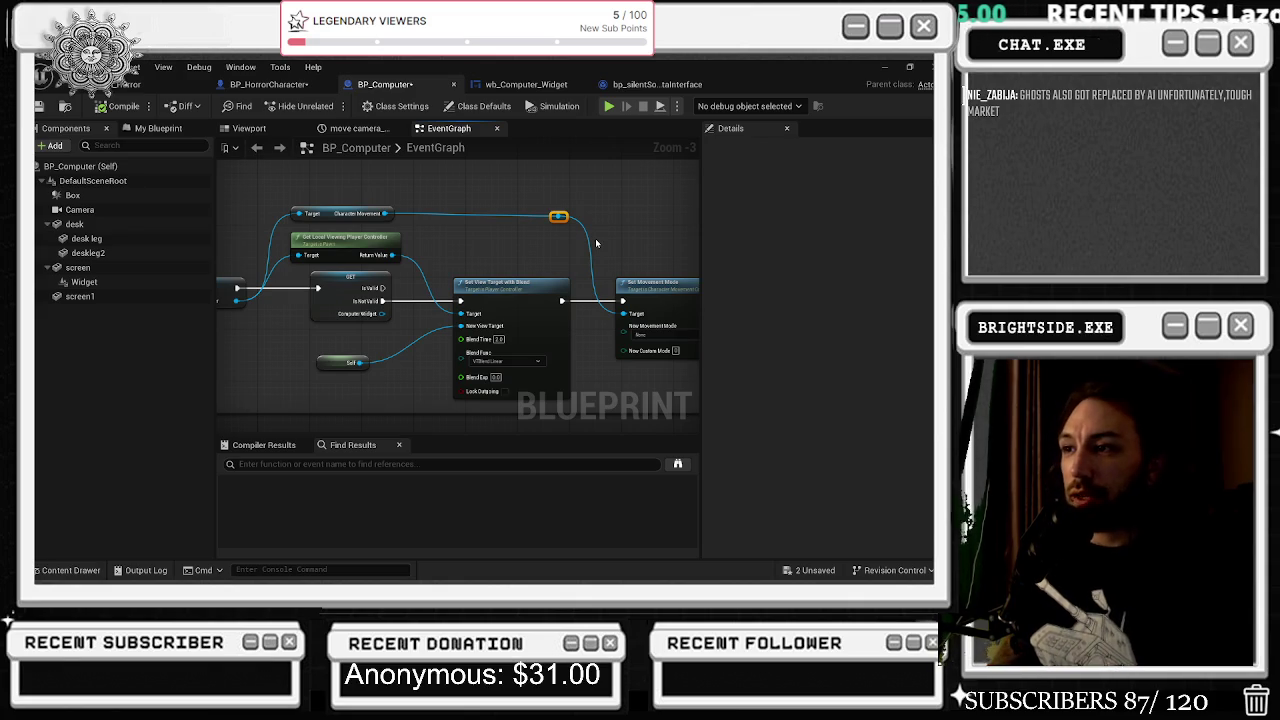
- Nudge the Computer Widget GET left, Self toward the view-target input, and the player controller node right
drag(356, 295, 330, 296)
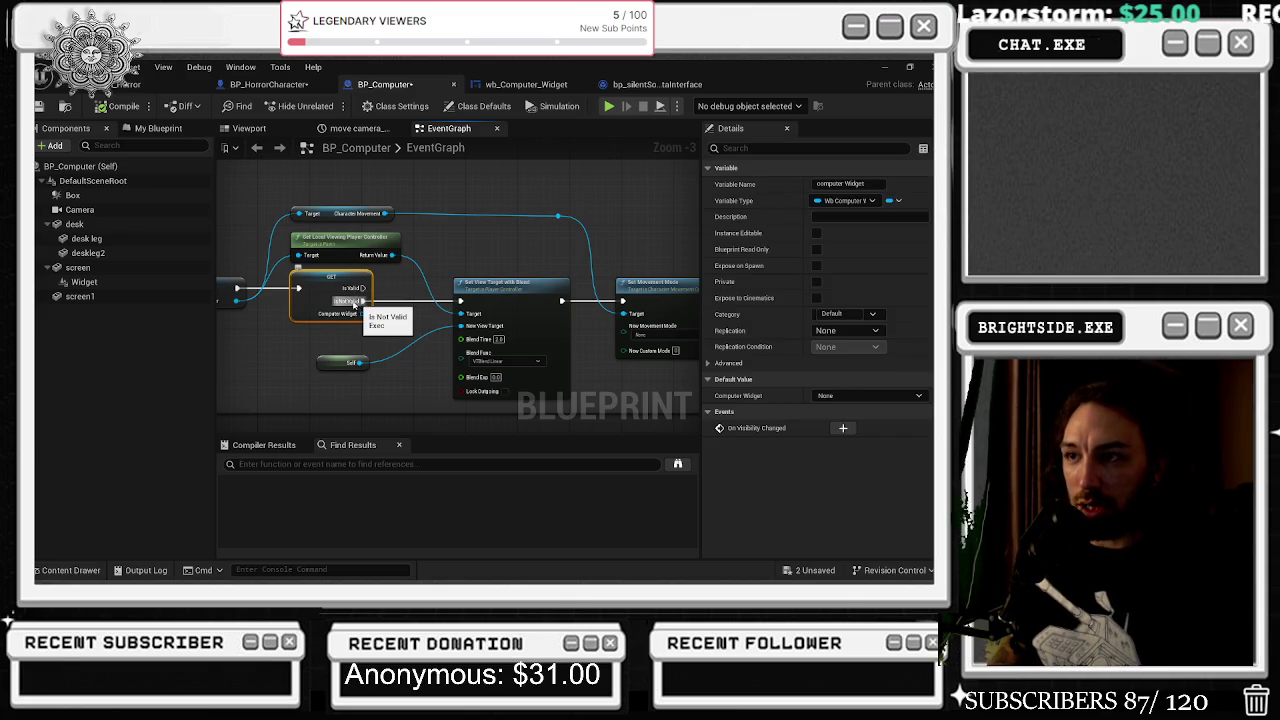
click(343, 237)
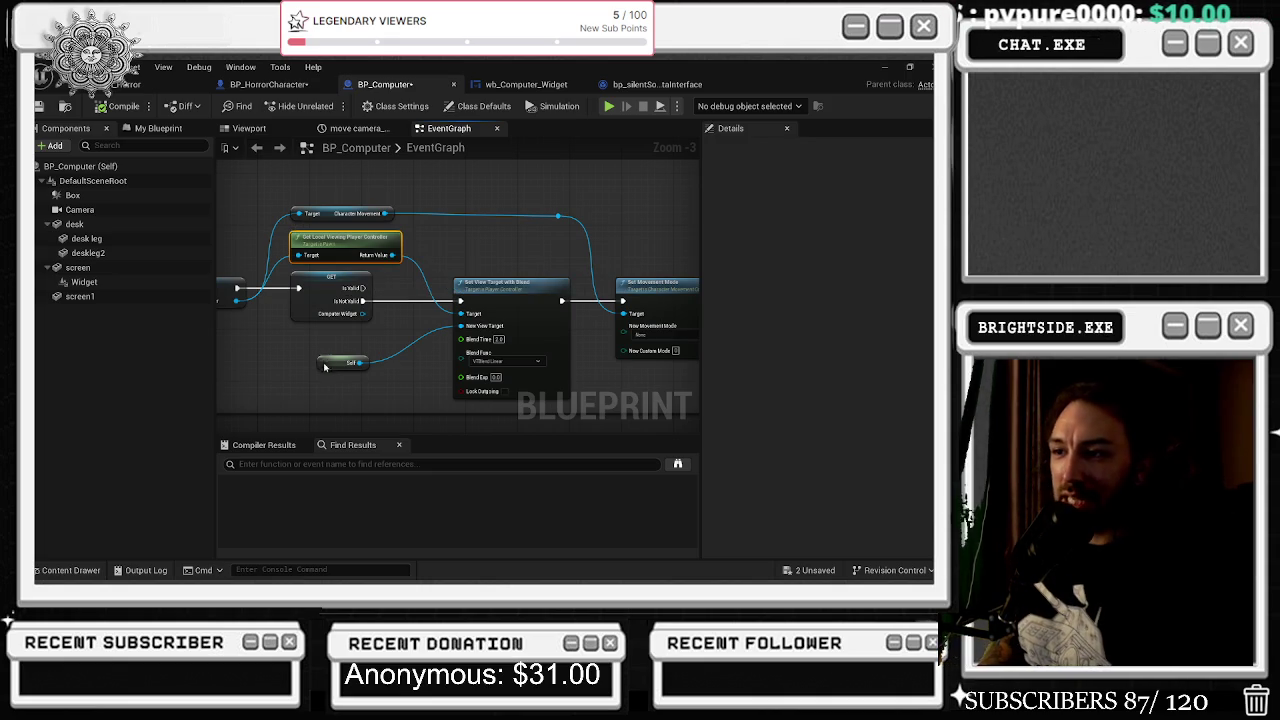
drag(343, 362, 401, 349)
click(346, 240)
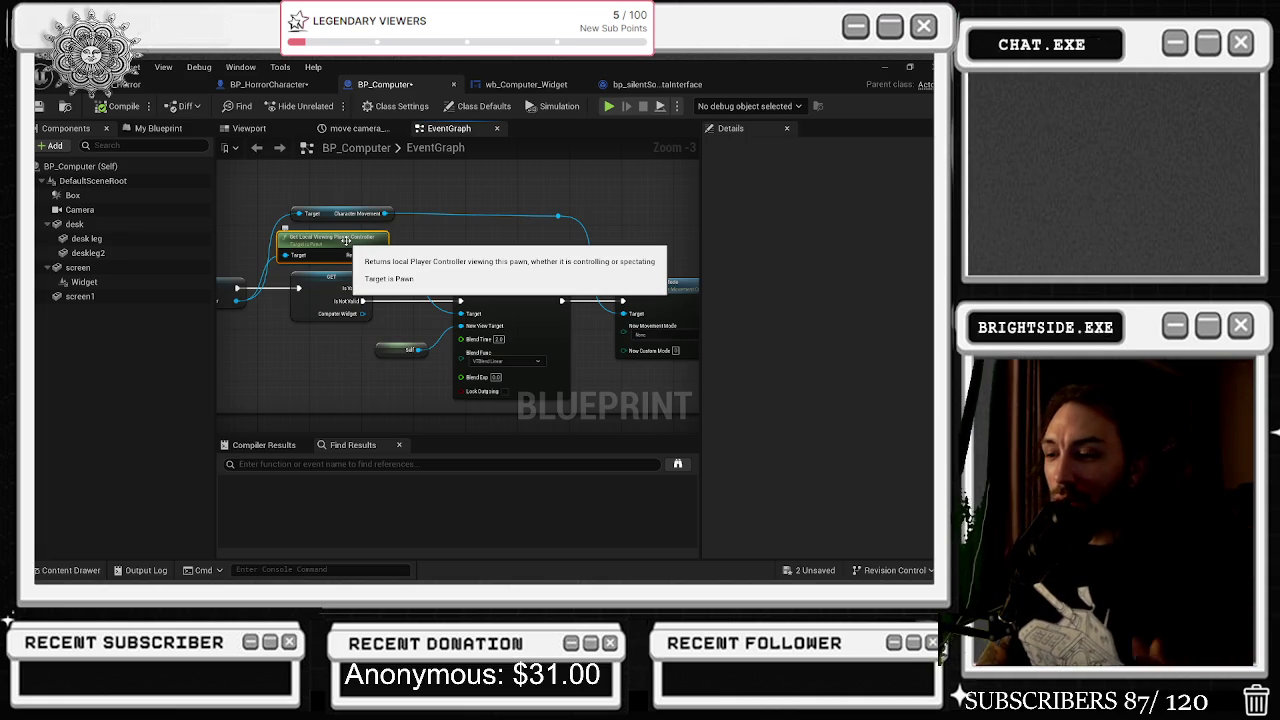
drag(347, 244, 353, 241)
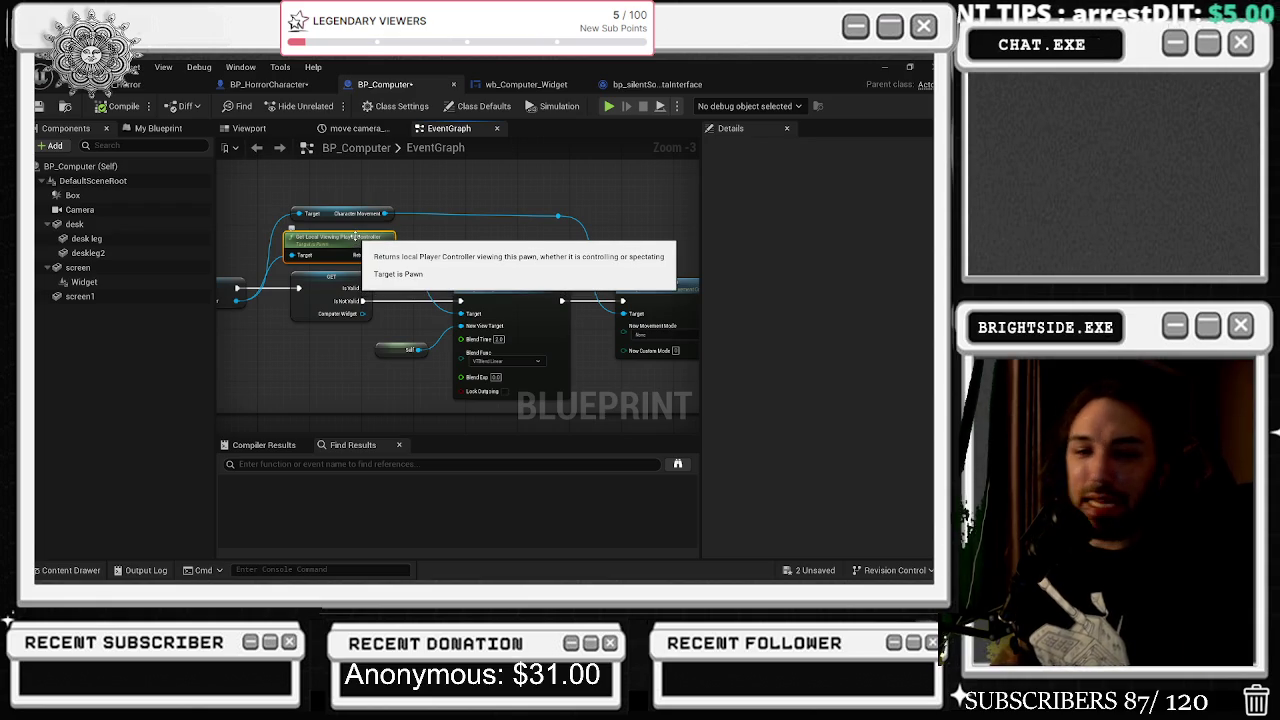
drag(347, 192, 401, 192)
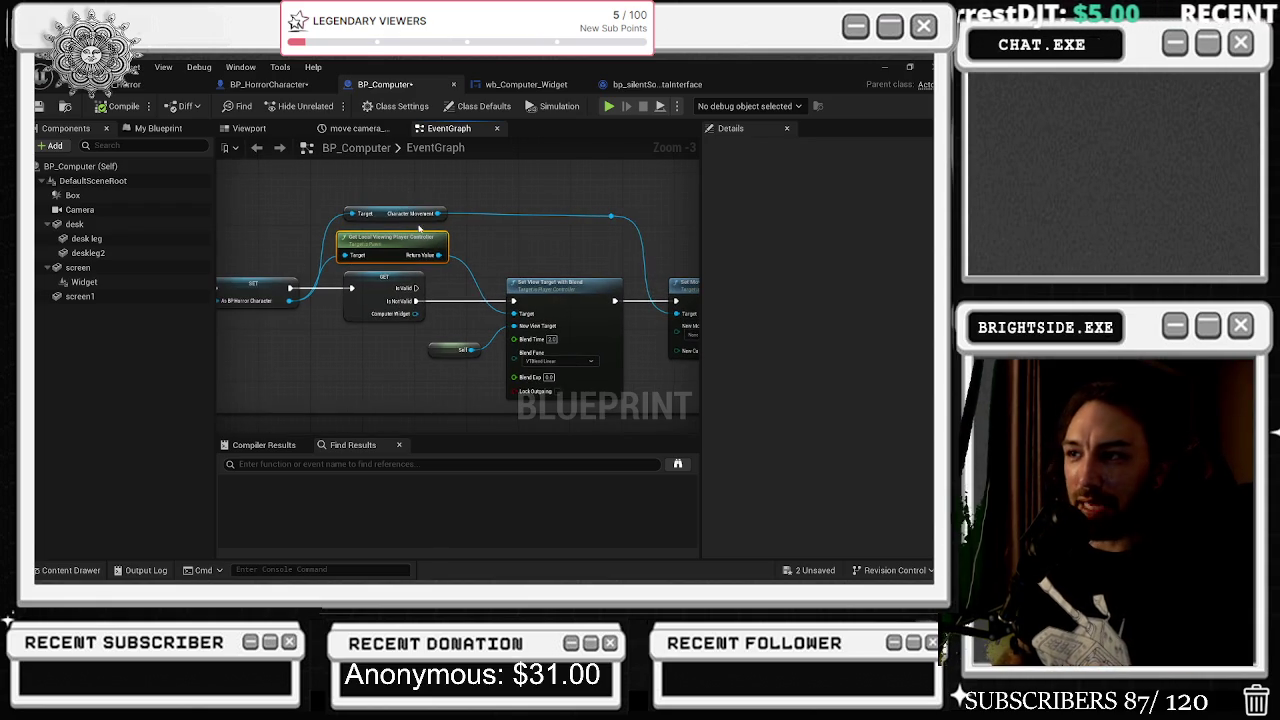
- Select Event BeginPlay and drag the overlap comment's top edge up so it encloses that node
click(116, 85)
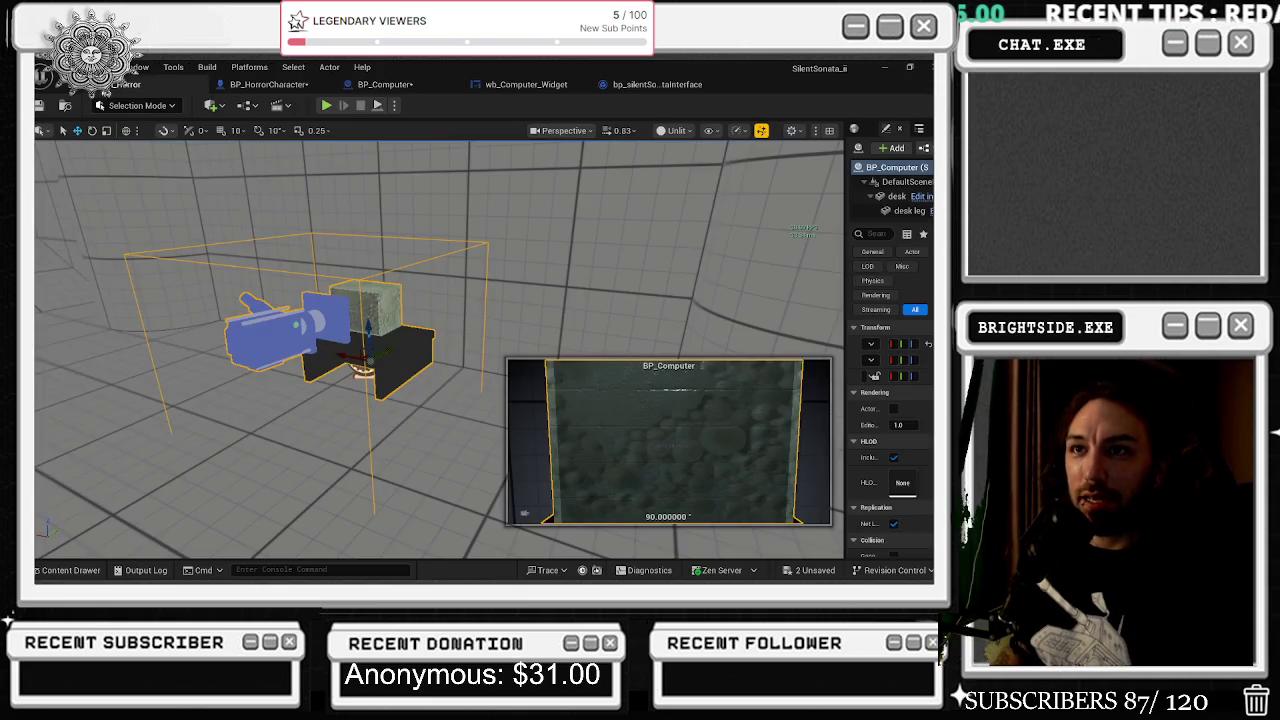
click(385, 84)
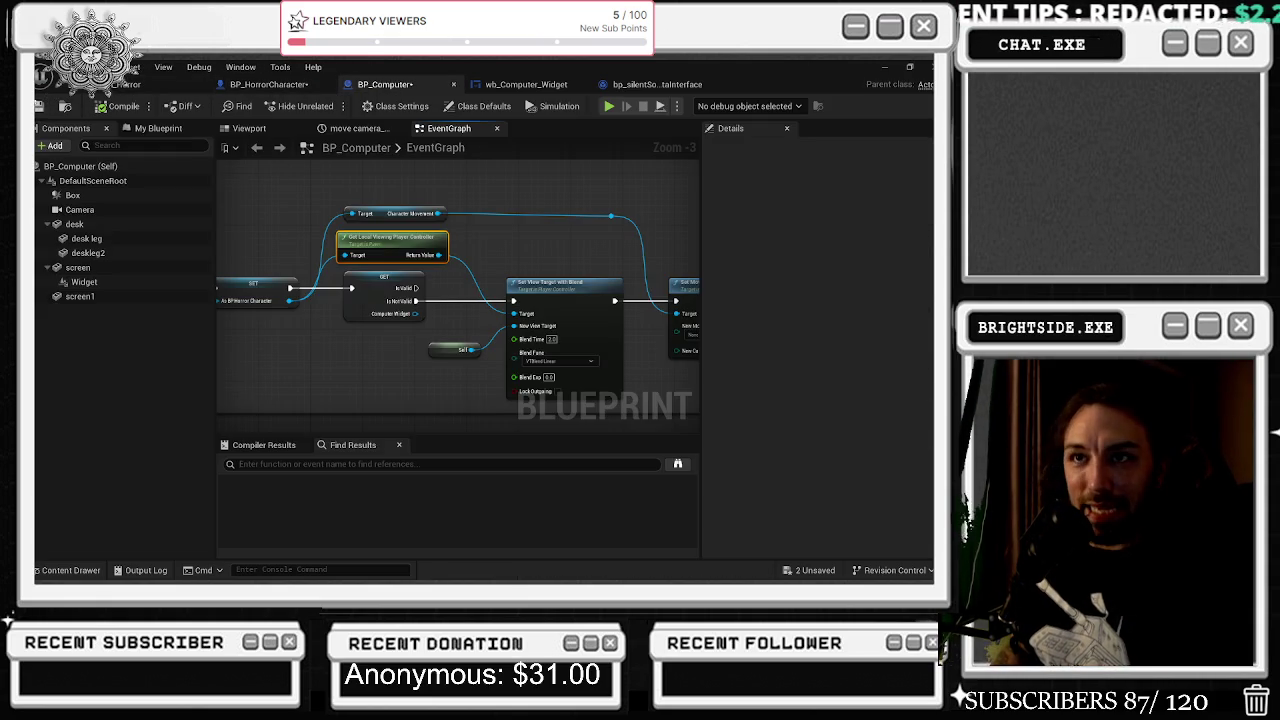
scroll(485, 193, down, 4)
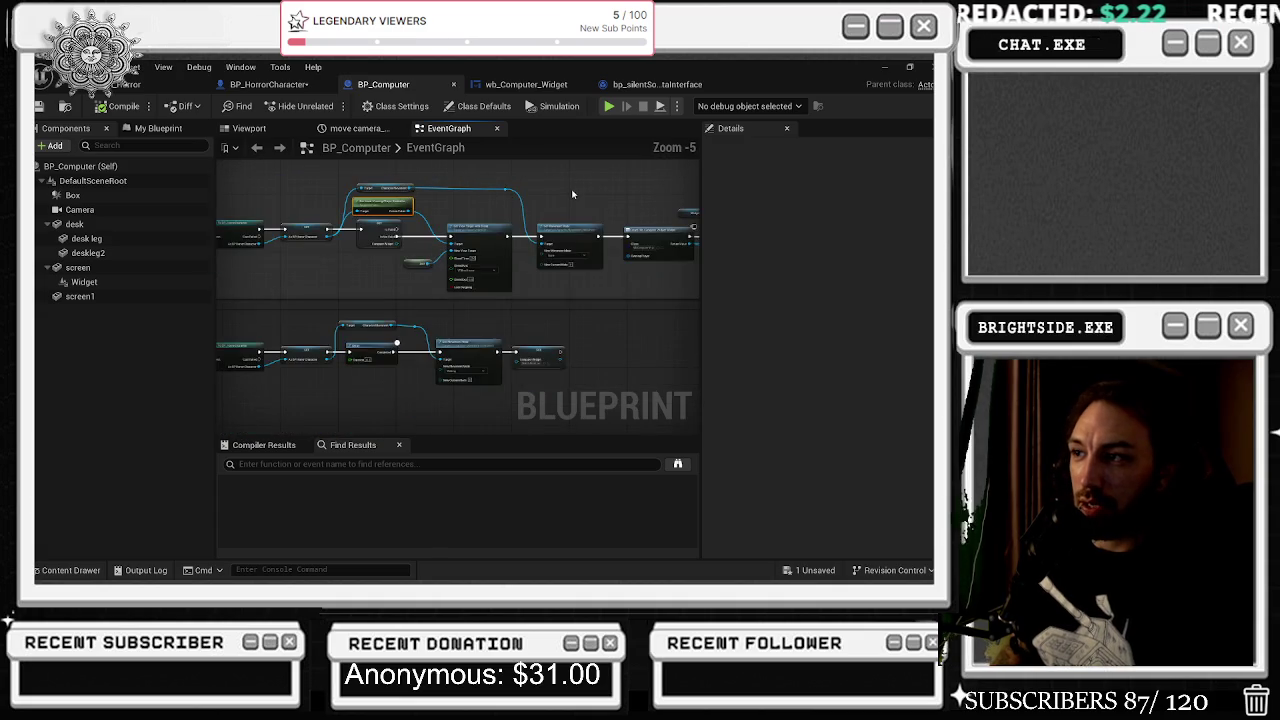
mouse_move(286, 270)
mouse_down()
mouse_move(500, 282)
mouse_move(586, 306)
mouse_move(511, 305)
mouse_up()
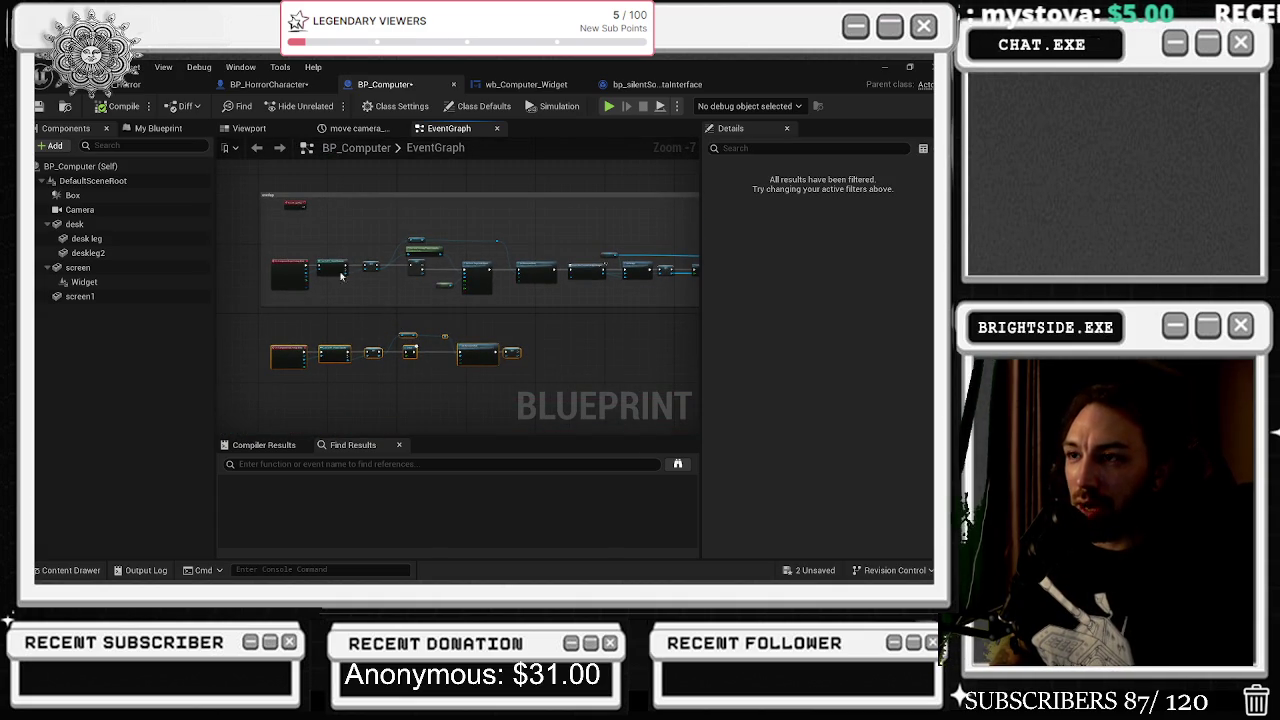
scroll(284, 226, up, 3)
click(302, 189)
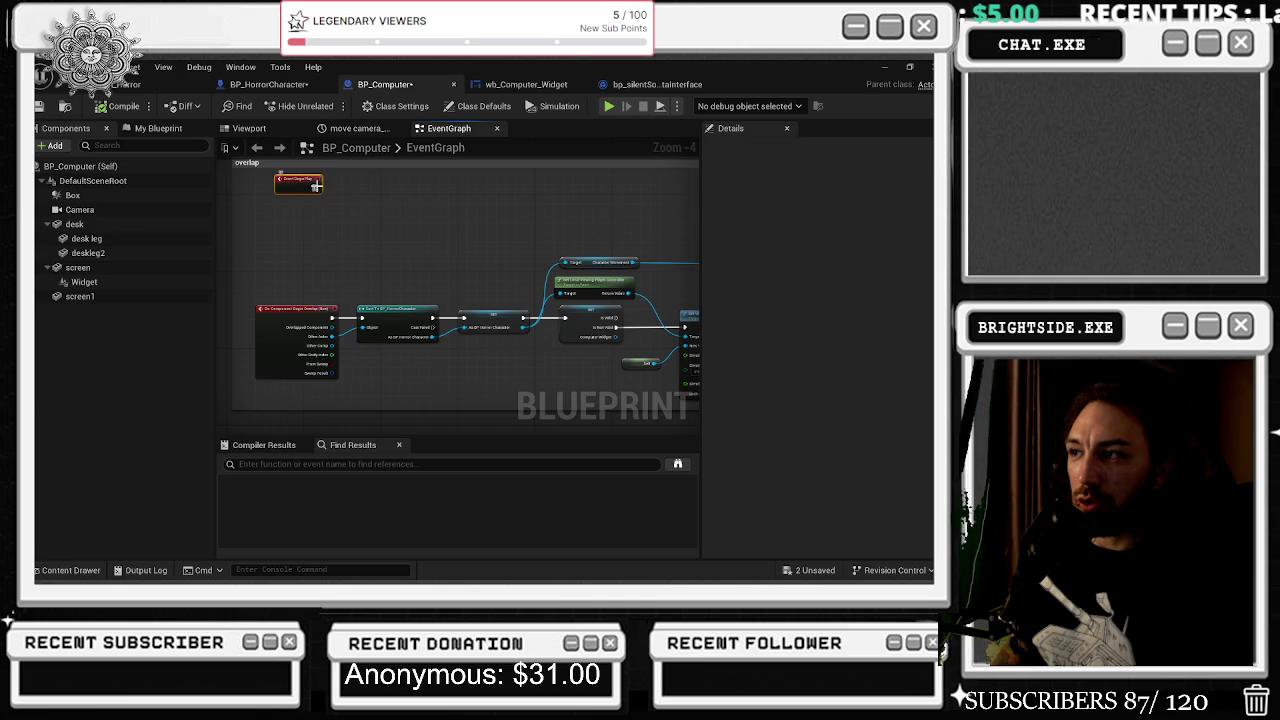
drag(371, 198, 337, 283)
drag(320, 233, 316, 196)
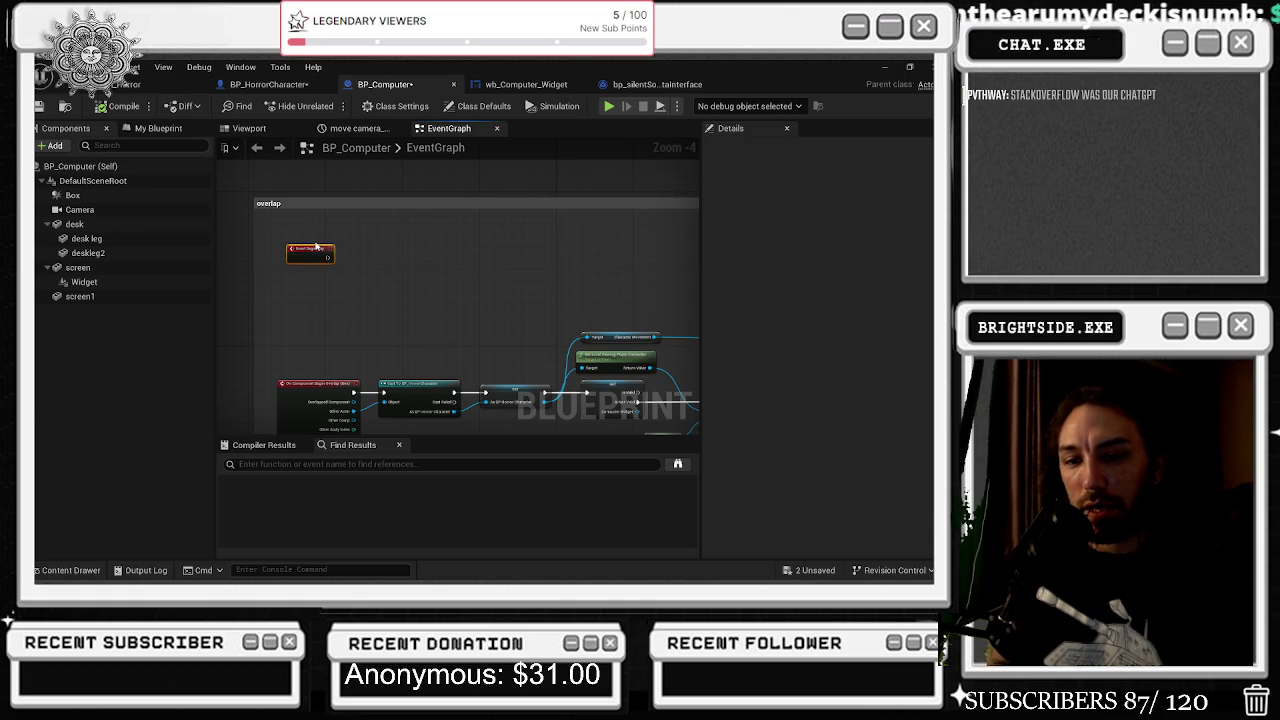
mouse_move(393, 247)
mouse_down()
mouse_move(243, 214)
mouse_move(340, 184)
mouse_up()
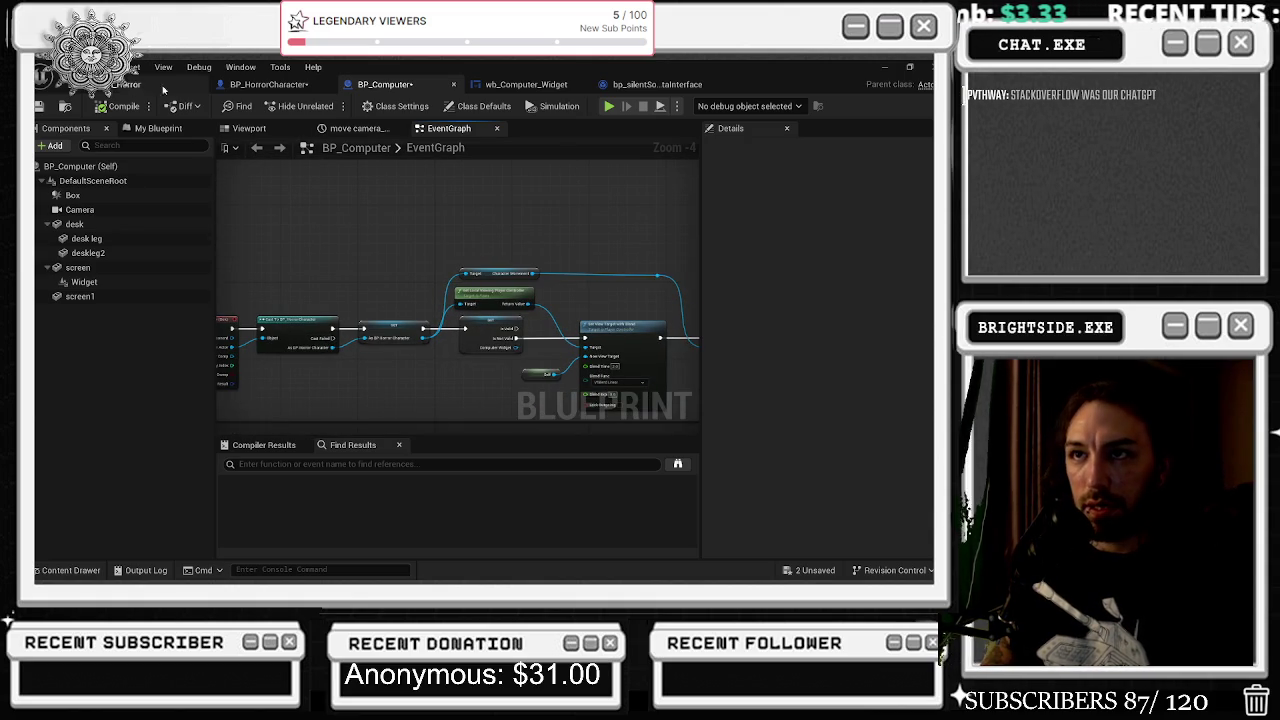
- Save BP_HorrorCharacter, glance at the widget, interface and level tabs, then return to BP_Computer
click(288, 86)
click(39, 106)
click(487, 90)
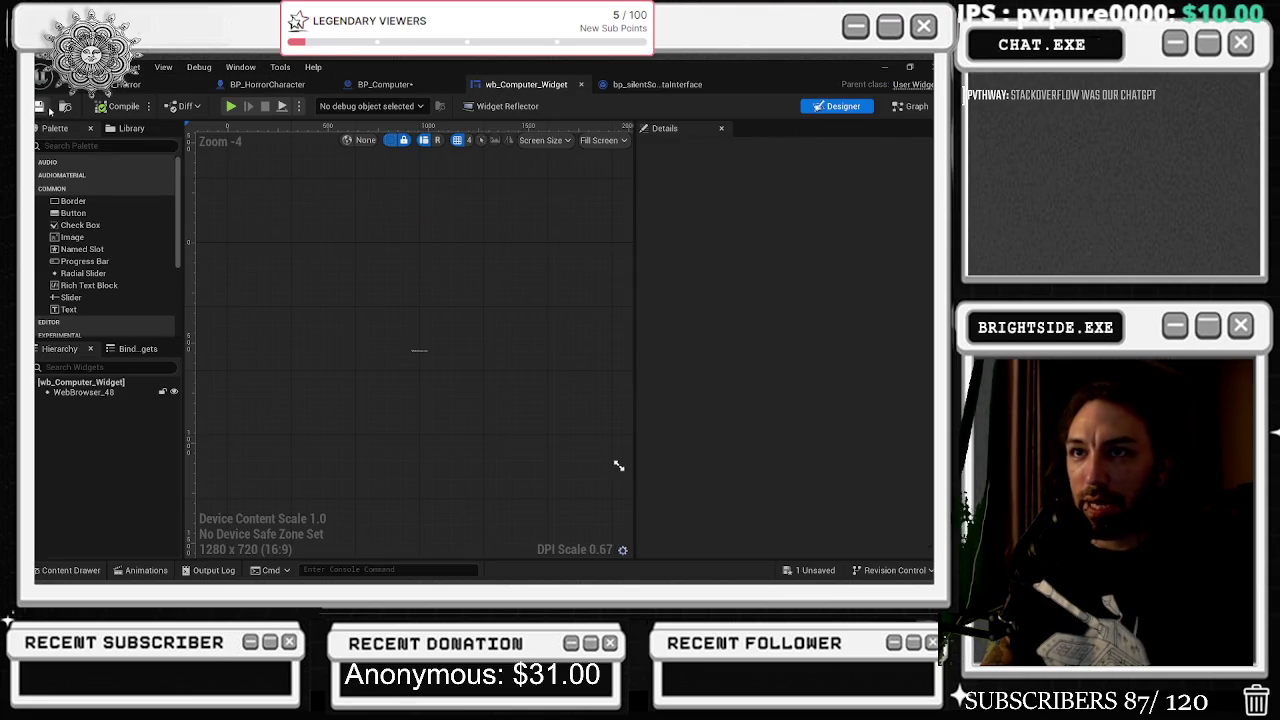
click(655, 84)
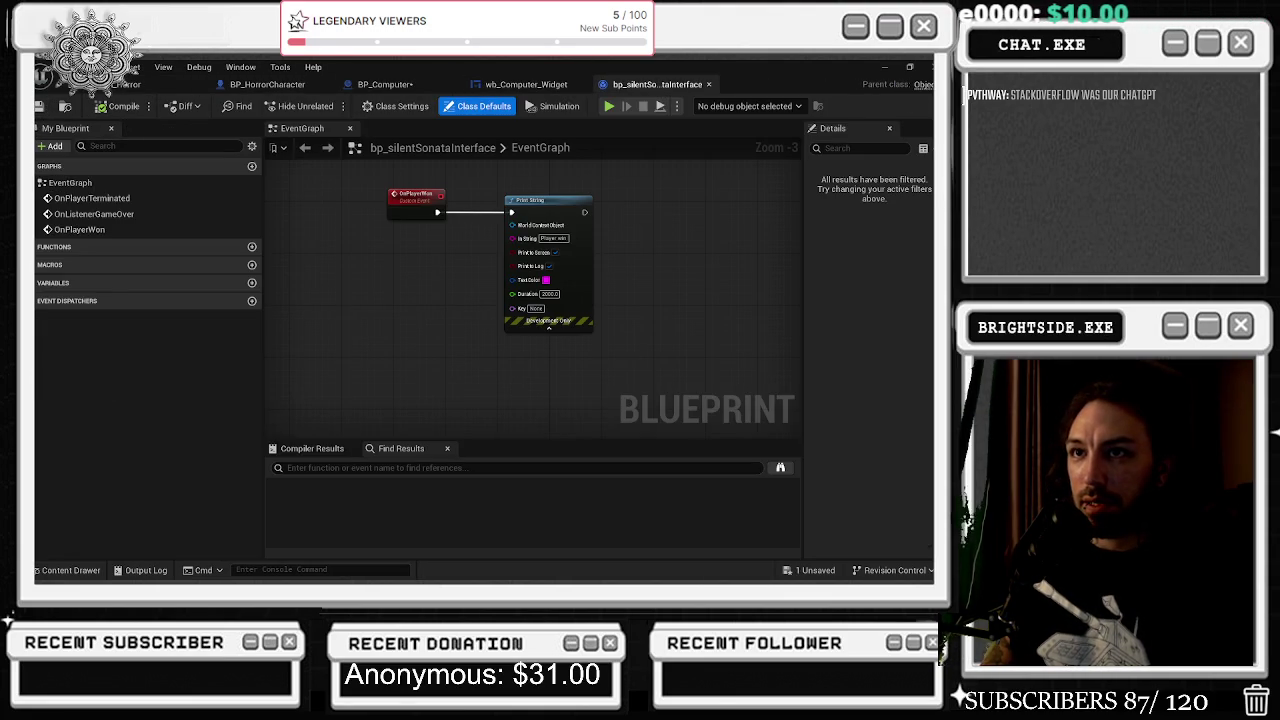
click(120, 86)
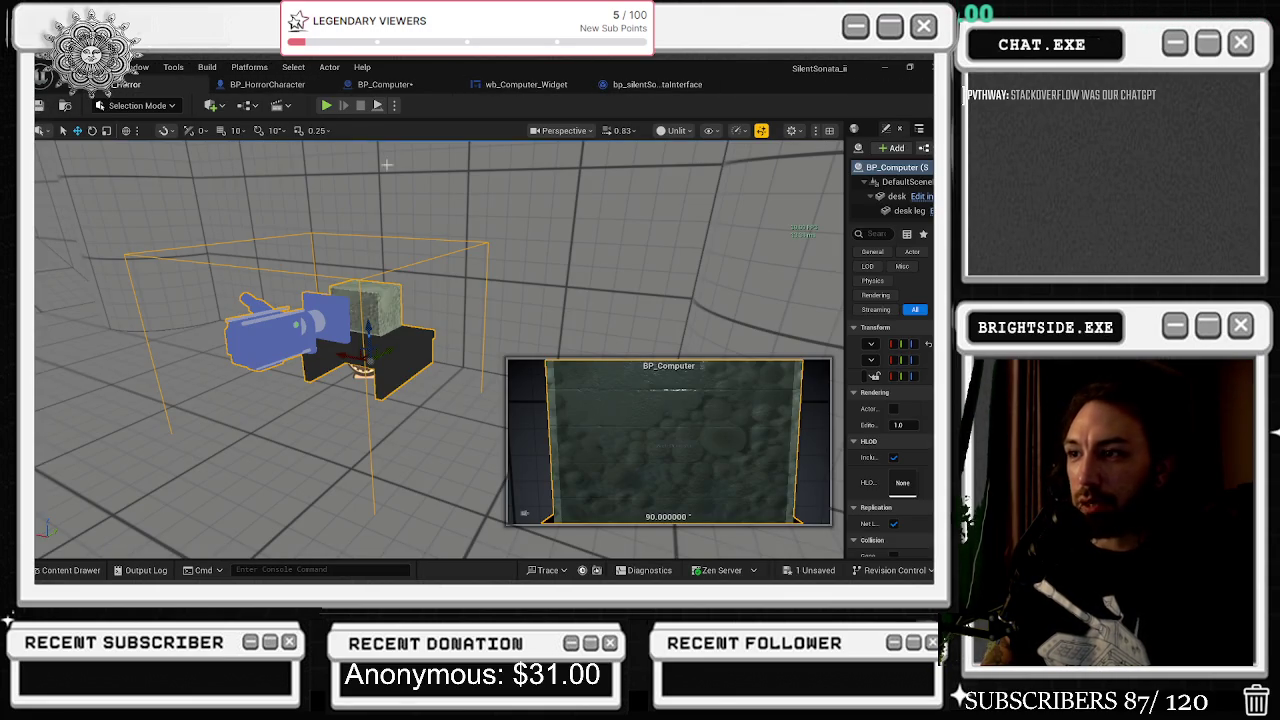
click(385, 84)
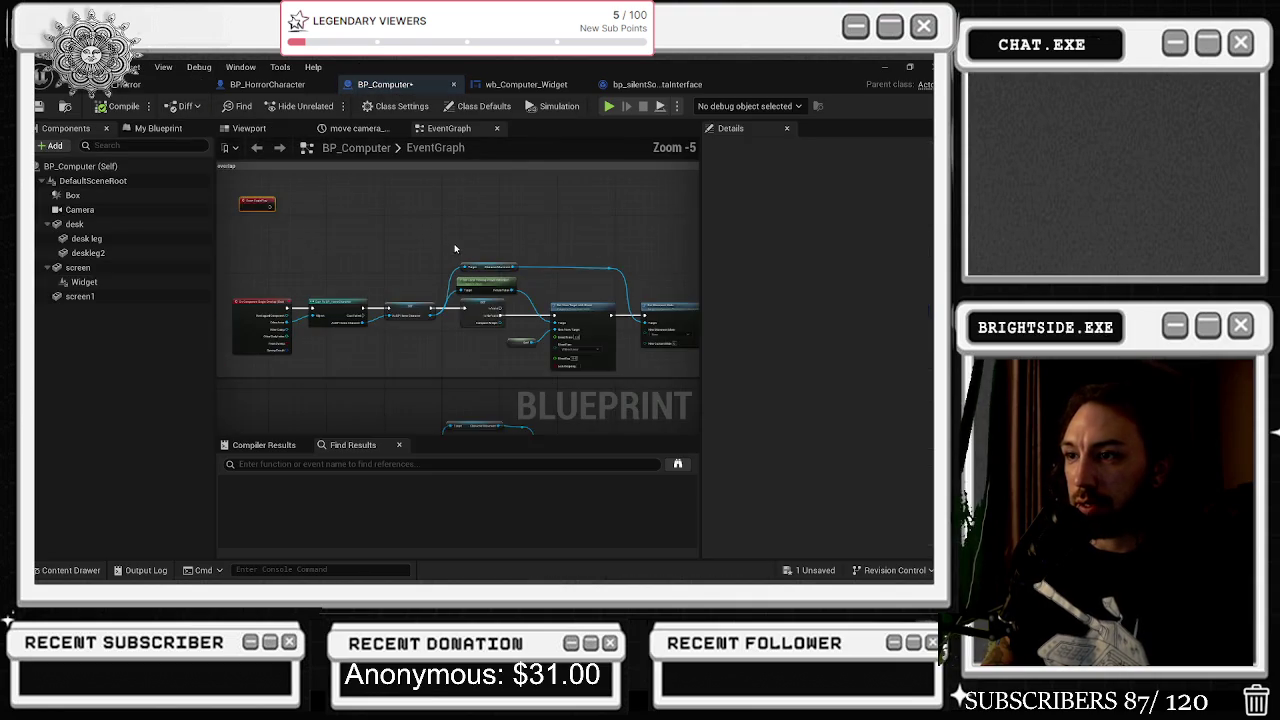
- Pan along BP_Computer's overlap chain, selecting the Cast, movement, GET, view-target and Self nodes
scroll(297, 331, up, 1)
drag(533, 377, 211, 364)
mouse_move(529, 363)
mouse_down()
mouse_move(790, 333)
mouse_move(590, 390)
mouse_move(947, 421)
mouse_up()
mouse_move(460, 300)
mouse_down()
mouse_move(470, 215)
mouse_move(484, 250)
mouse_move(451, 231)
mouse_up()
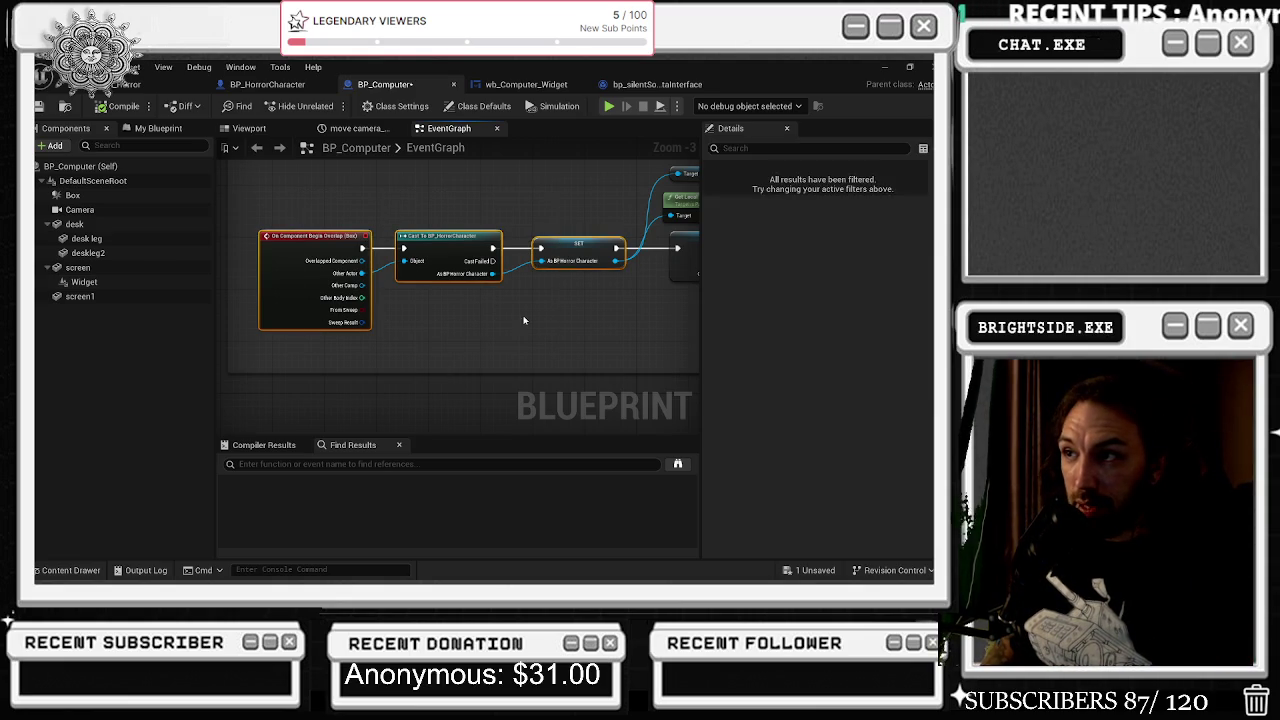
drag(529, 323, 360, 300)
mouse_move(500, 322)
mouse_down()
mouse_move(398, 360)
mouse_move(426, 320)
mouse_up()
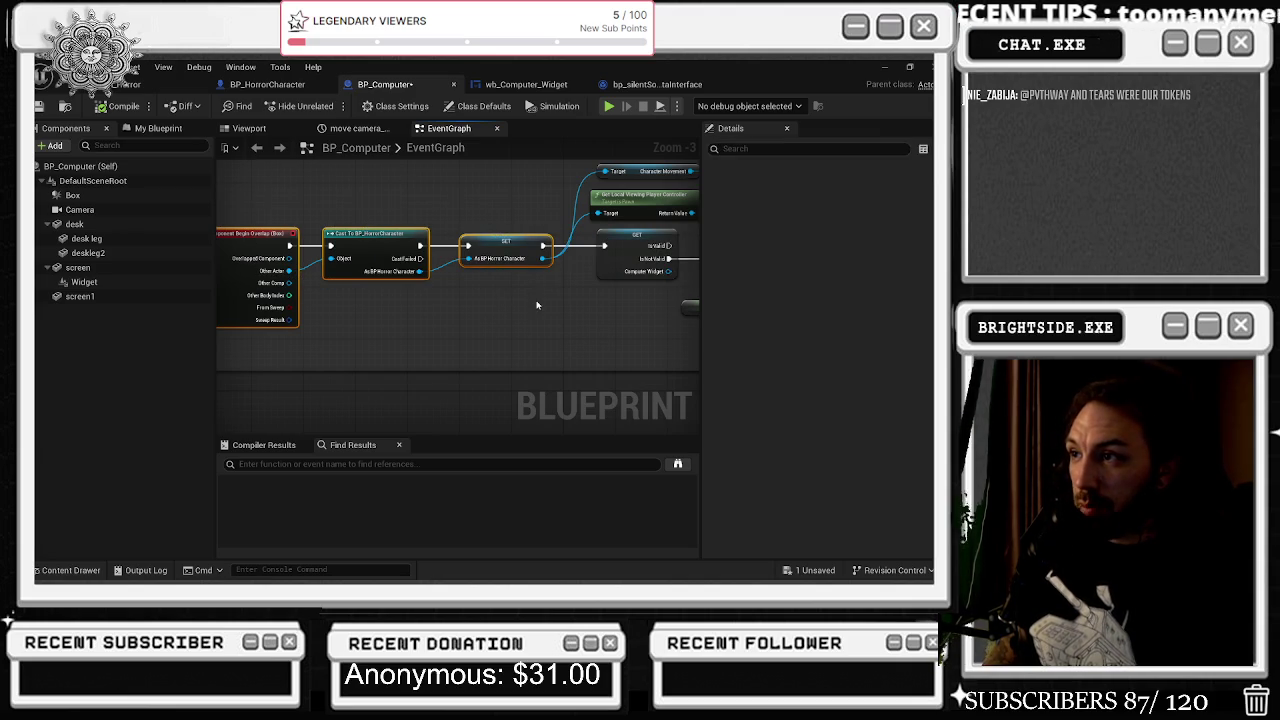
drag(645, 306, 389, 351)
mouse_move(300, 203)
mouse_down()
mouse_move(424, 270)
mouse_move(396, 324)
mouse_up()
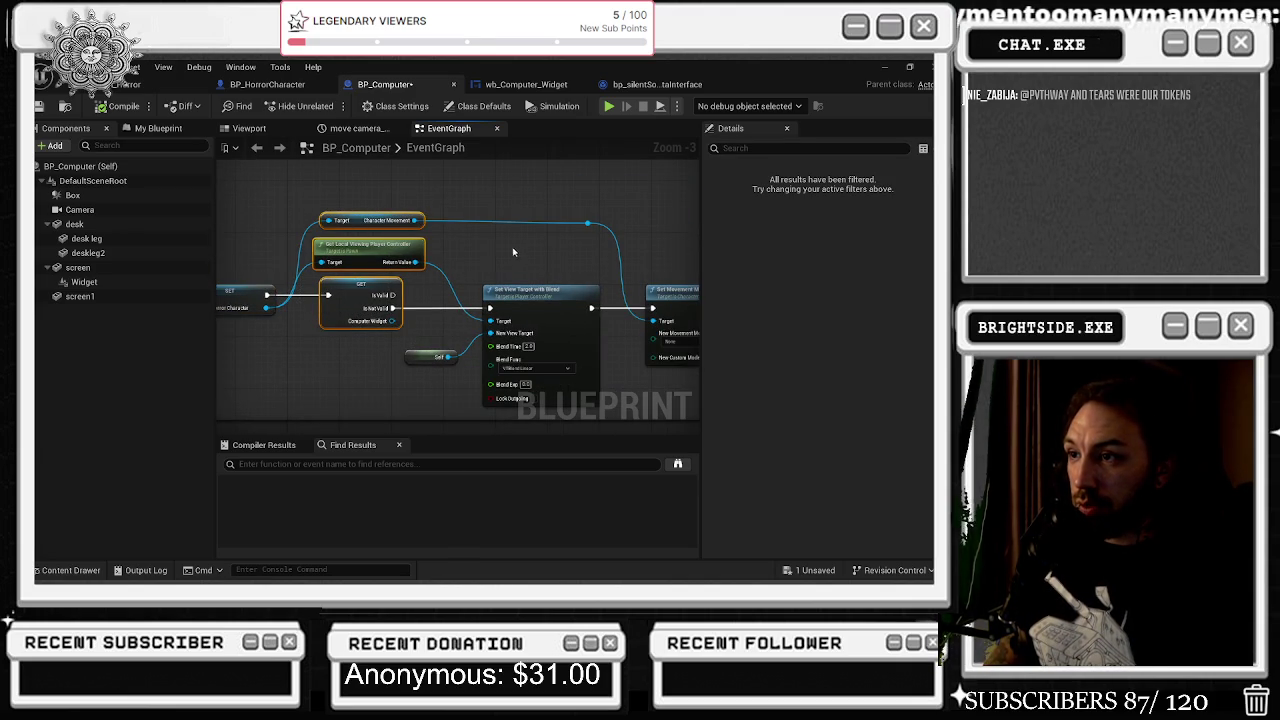
click(365, 305)
drag(326, 195, 380, 265)
drag(300, 316, 430, 335)
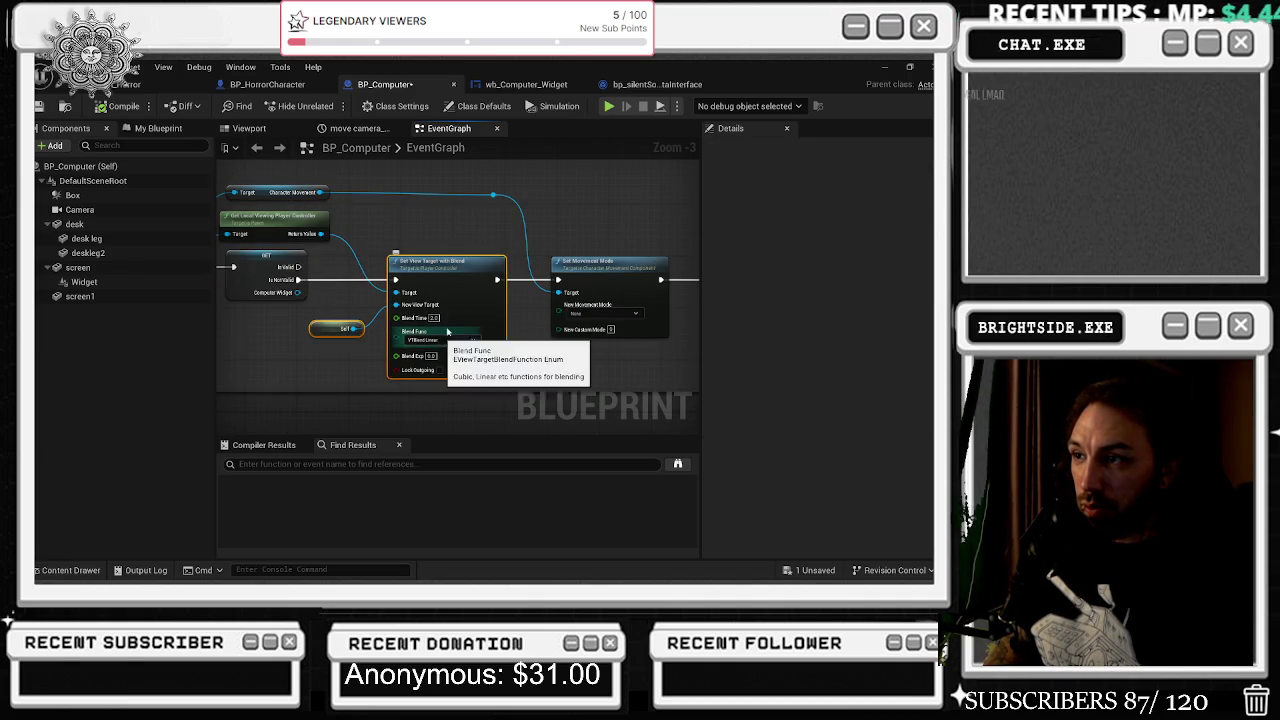
- Select the SET, Delay and Set Hidden nodes, then open the Mouse Event call in wb_Computer_Widget
mouse_move(500, 230)
mouse_down()
mouse_move(324, 251)
mouse_move(434, 251)
mouse_move(460, 335)
mouse_up()
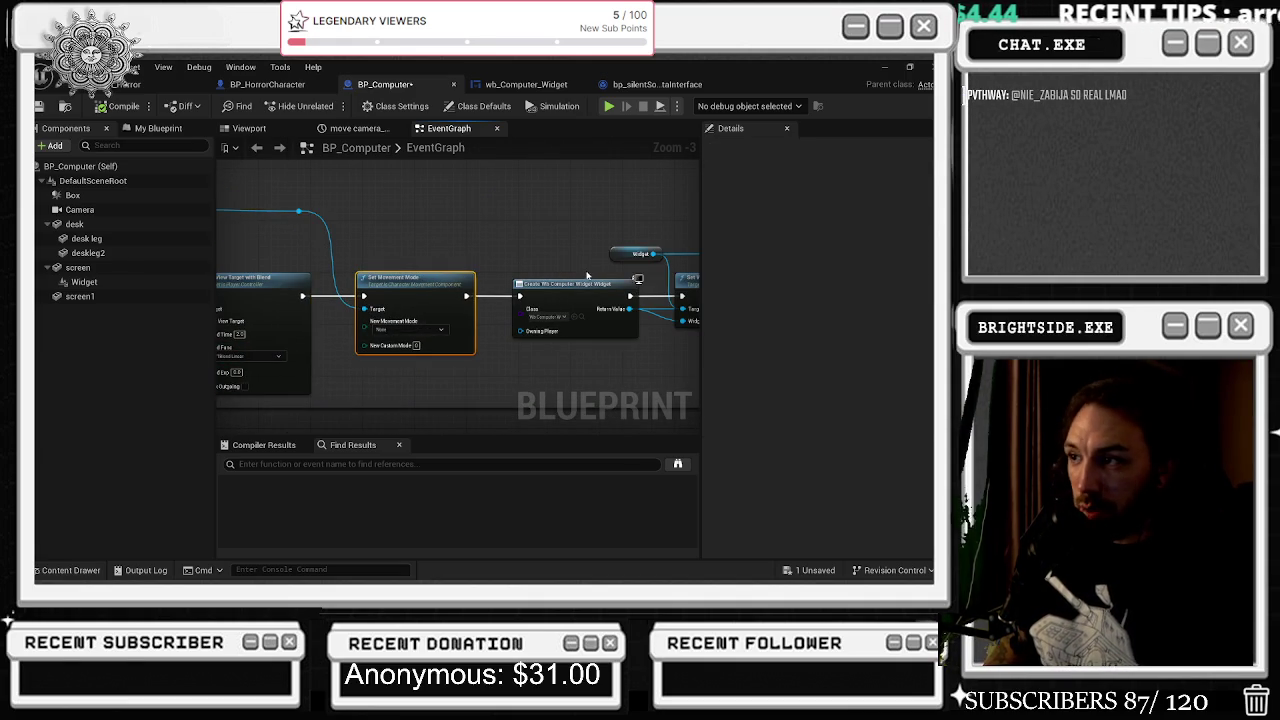
mouse_move(546, 218)
mouse_down()
mouse_move(328, 187)
mouse_move(479, 292)
mouse_up()
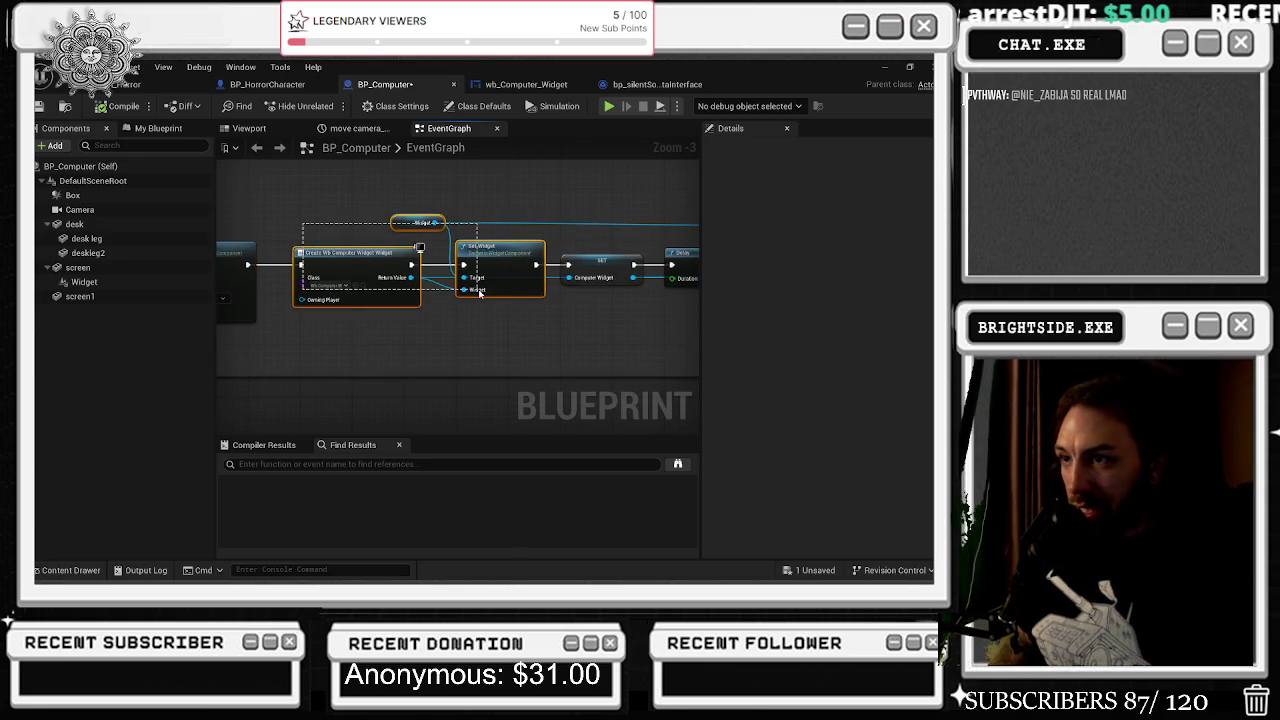
drag(557, 320, 276, 349)
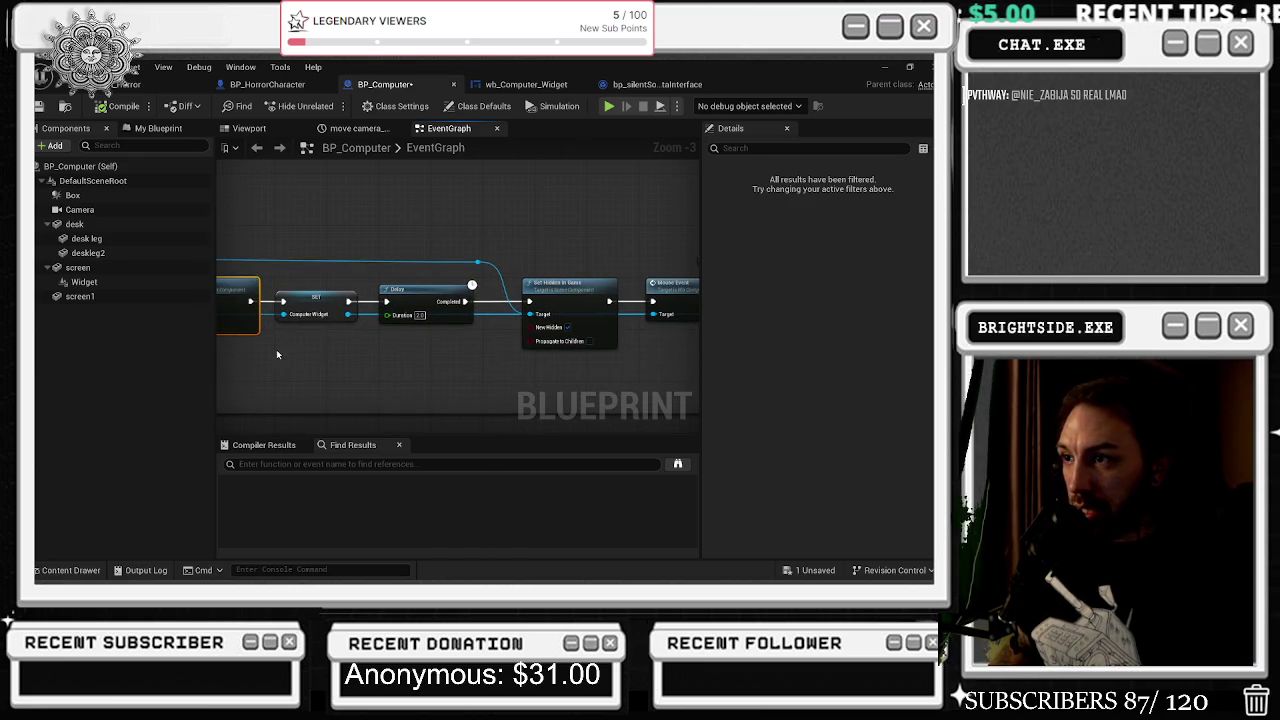
mouse_move(268, 241)
mouse_down()
mouse_move(414, 370)
mouse_move(723, 391)
mouse_move(612, 399)
mouse_move(483, 214)
mouse_move(277, 209)
mouse_move(579, 333)
mouse_move(401, 356)
mouse_move(614, 329)
mouse_move(336, 276)
mouse_up()
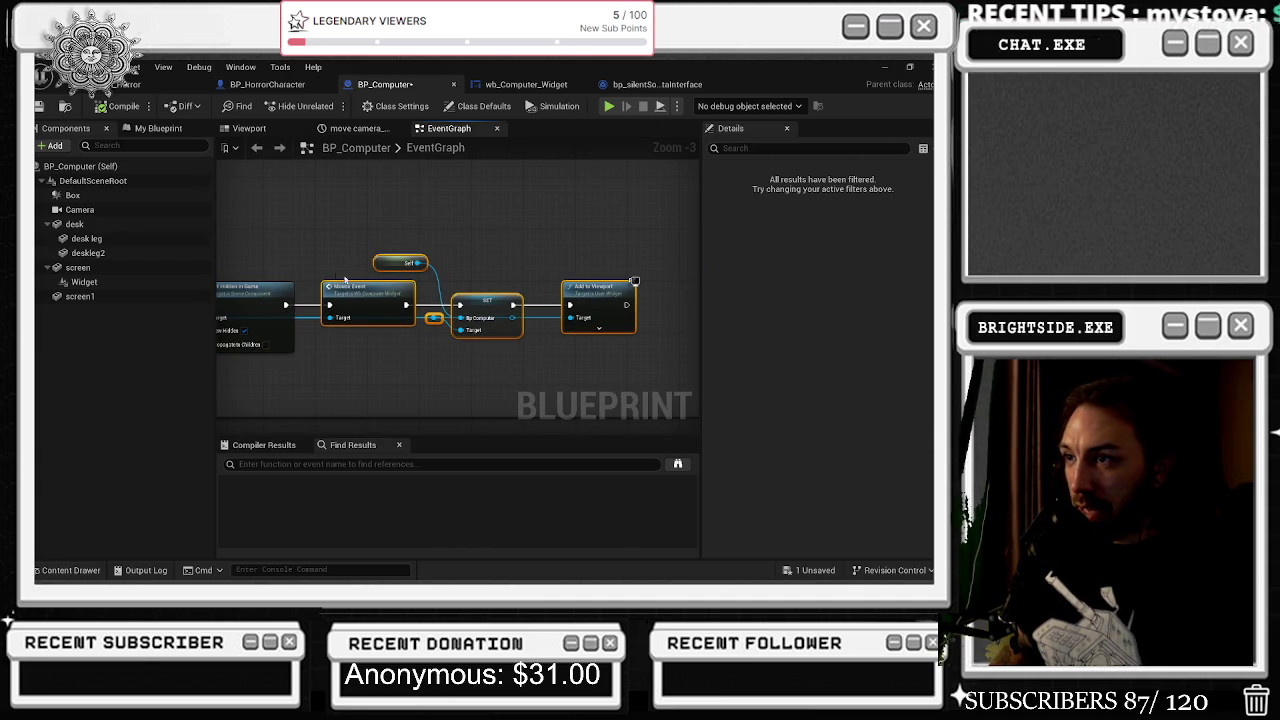
ctrl+click(400, 263)
ctrl+click(360, 290)
double_click(369, 291)
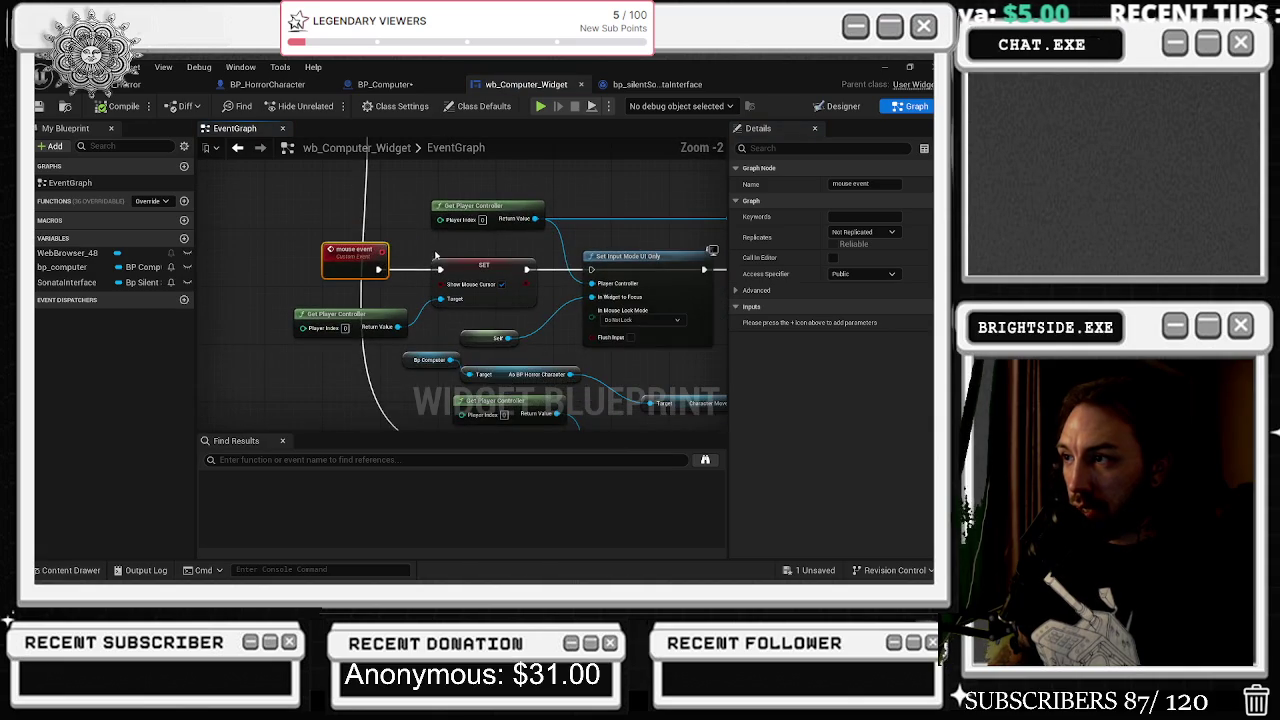
- Select Set Input Mode UI Only and move the game-only input-mode node group up and right
mouse_move(640, 296)
mouse_down()
mouse_move(450, 286)
mouse_move(480, 256)
mouse_up()
click(473, 263)
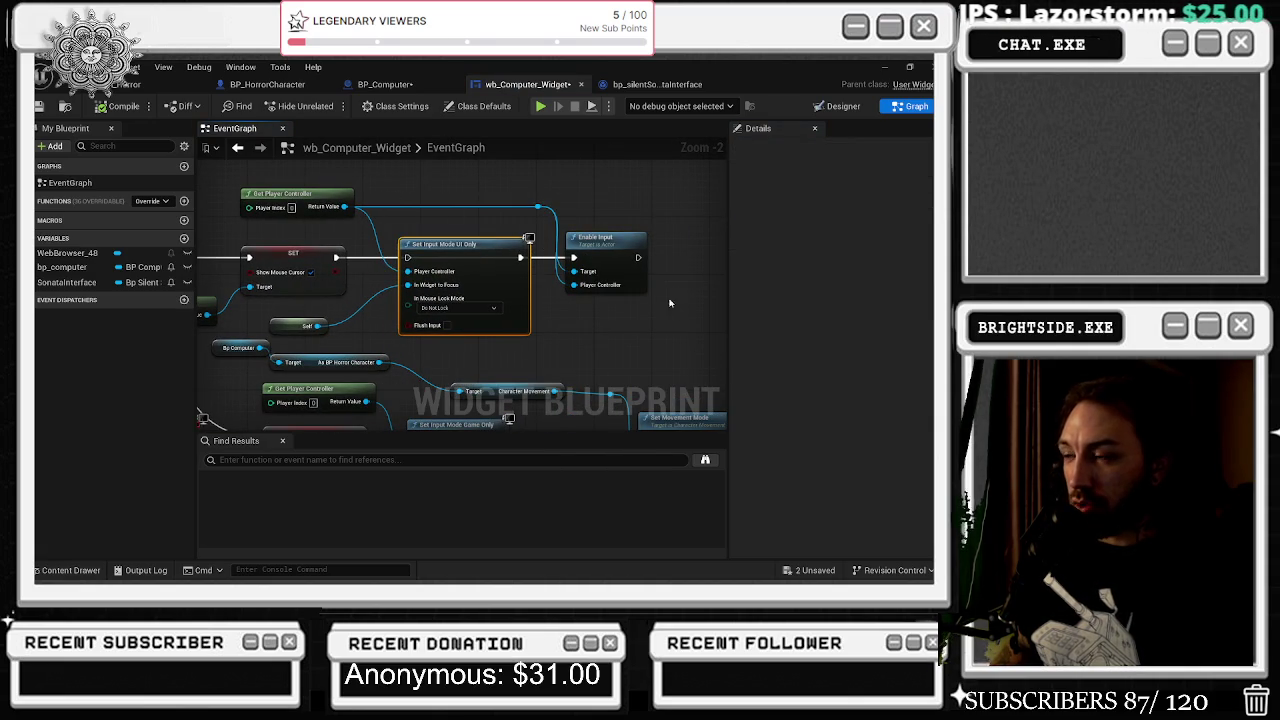
scroll(611, 268, down, 2)
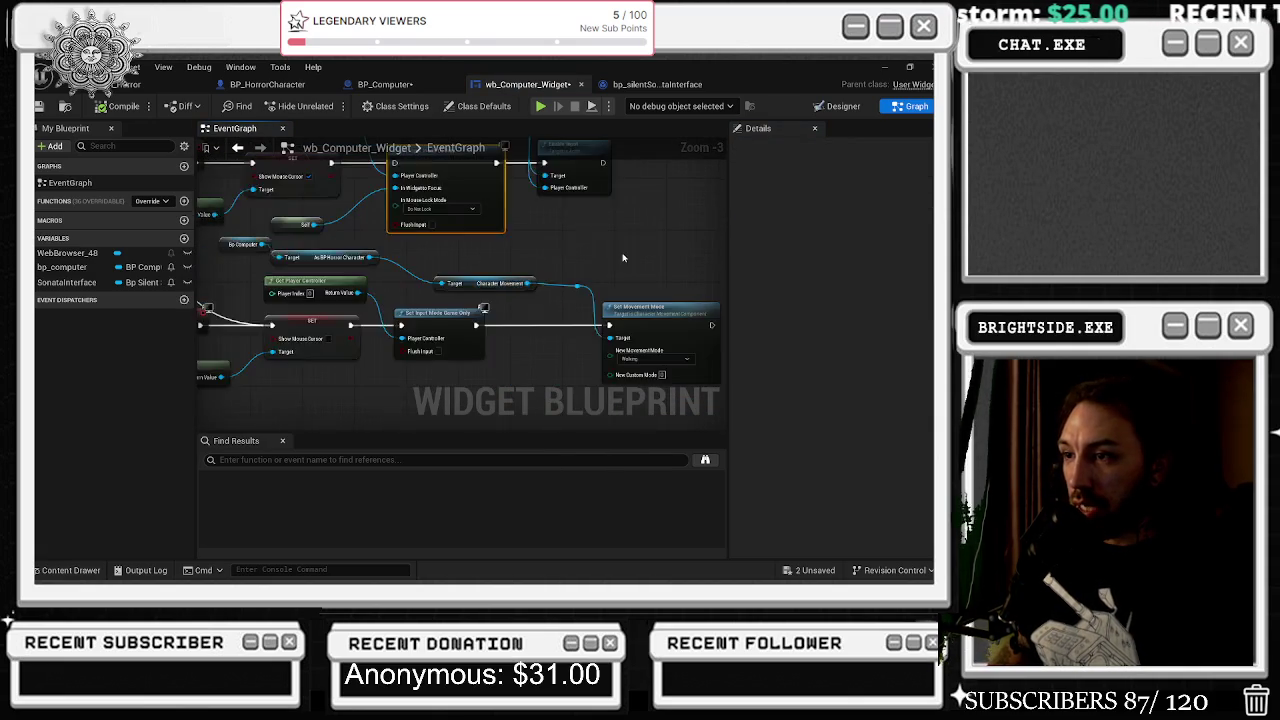
mouse_move(230, 188)
mouse_down()
mouse_move(505, 292)
mouse_move(580, 301)
mouse_up()
mouse_move(494, 246)
mouse_down()
mouse_move(494, 221)
mouse_move(557, 213)
mouse_up()
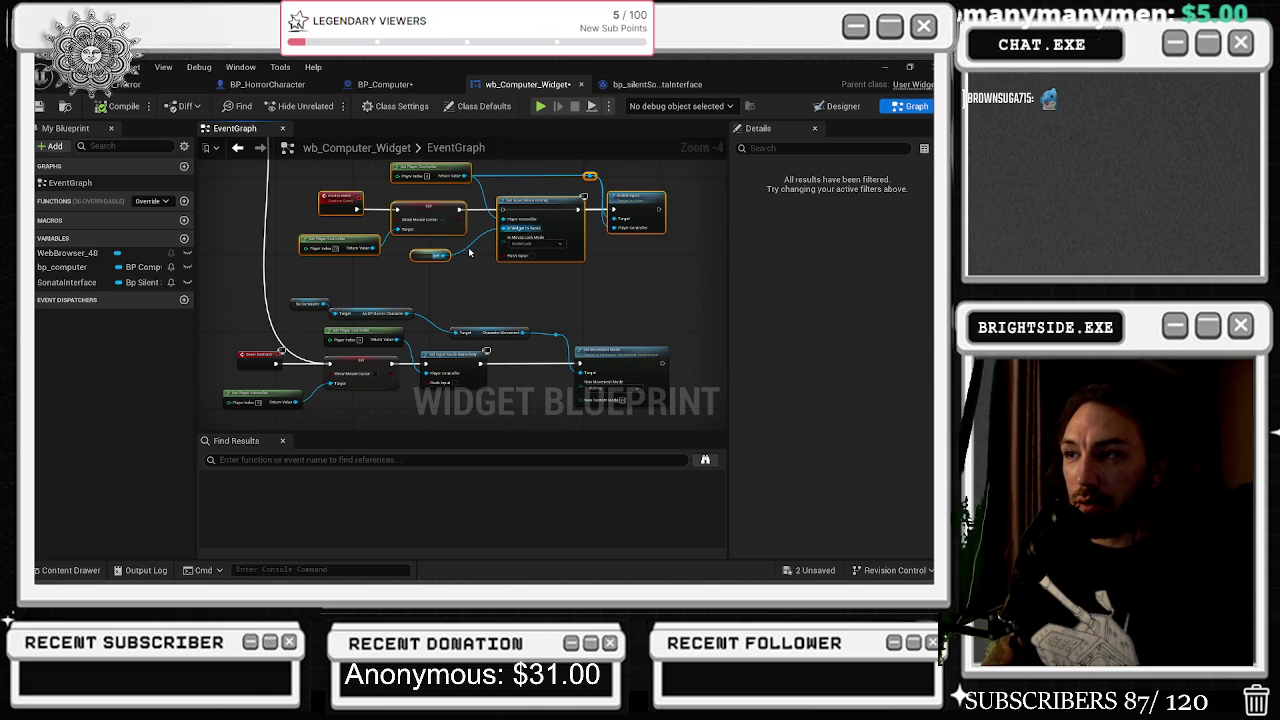
- Select the upper mouse event group and the Enable Input node, then go to BP_Computer's back away comment
scroll(470, 251, down, 2)
mouse_move(329, 308)
mouse_down()
mouse_move(456, 360)
mouse_move(500, 362)
mouse_move(378, 187)
mouse_move(440, 192)
mouse_move(500, 256)
mouse_up()
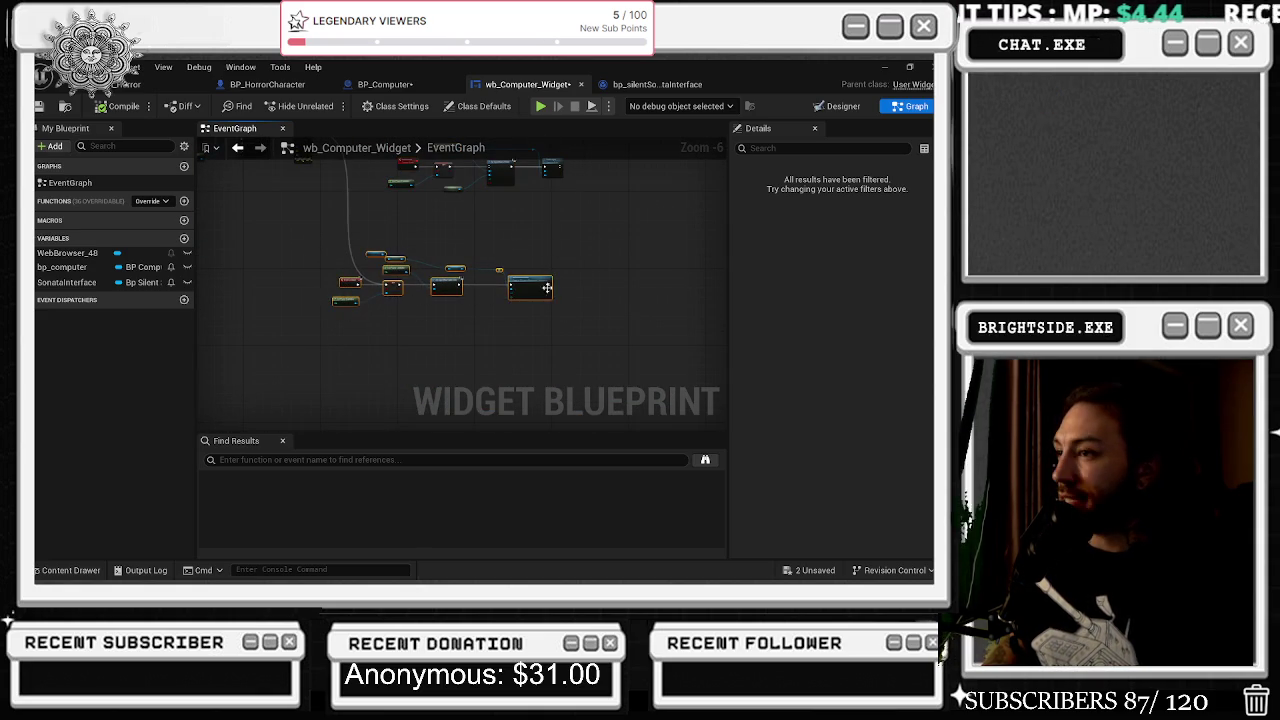
scroll(369, 337, up, 2)
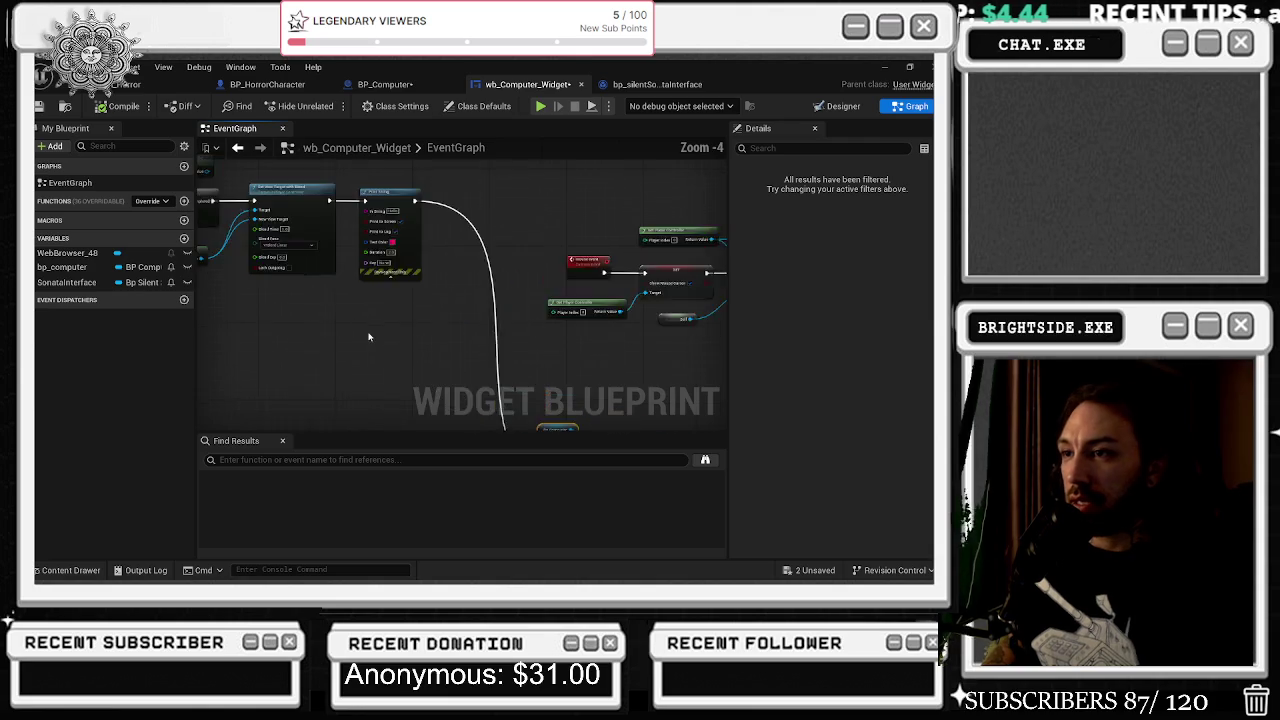
drag(369, 337, 501, 349)
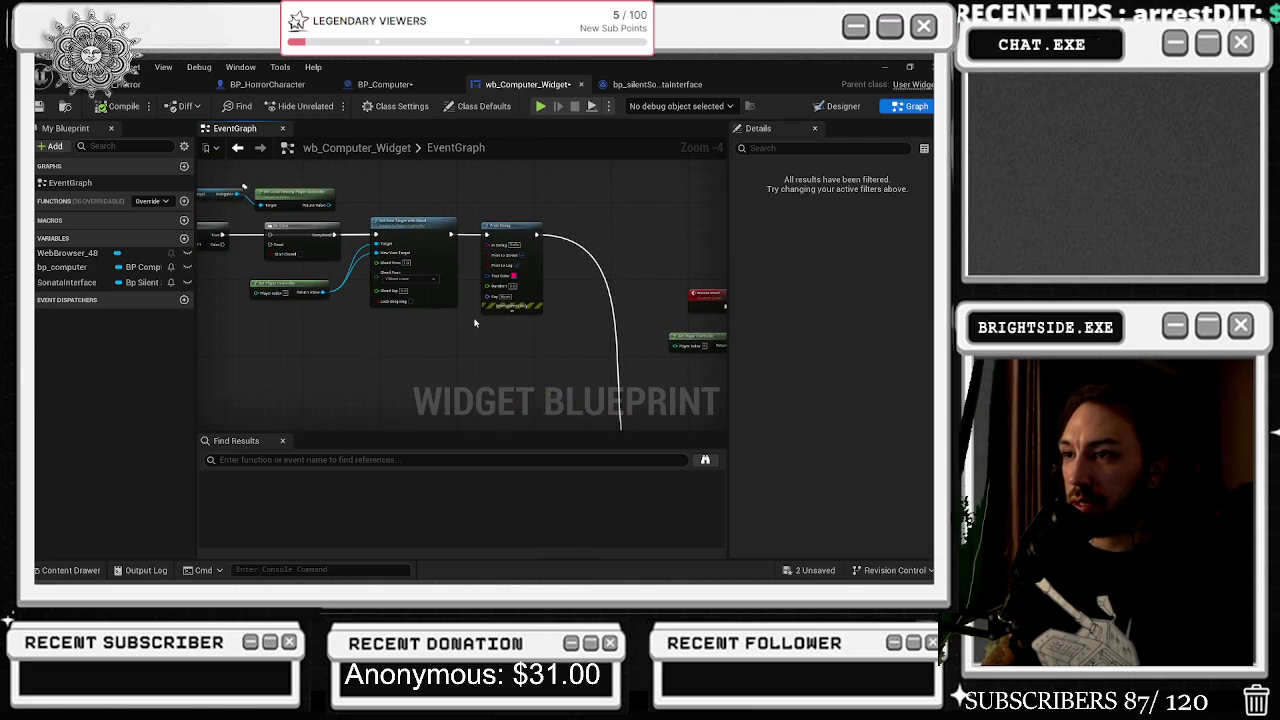
mouse_move(244, 186)
mouse_down()
mouse_move(232, 200)
mouse_move(241, 224)
mouse_move(343, 198)
mouse_up()
drag(475, 297, 593, 319)
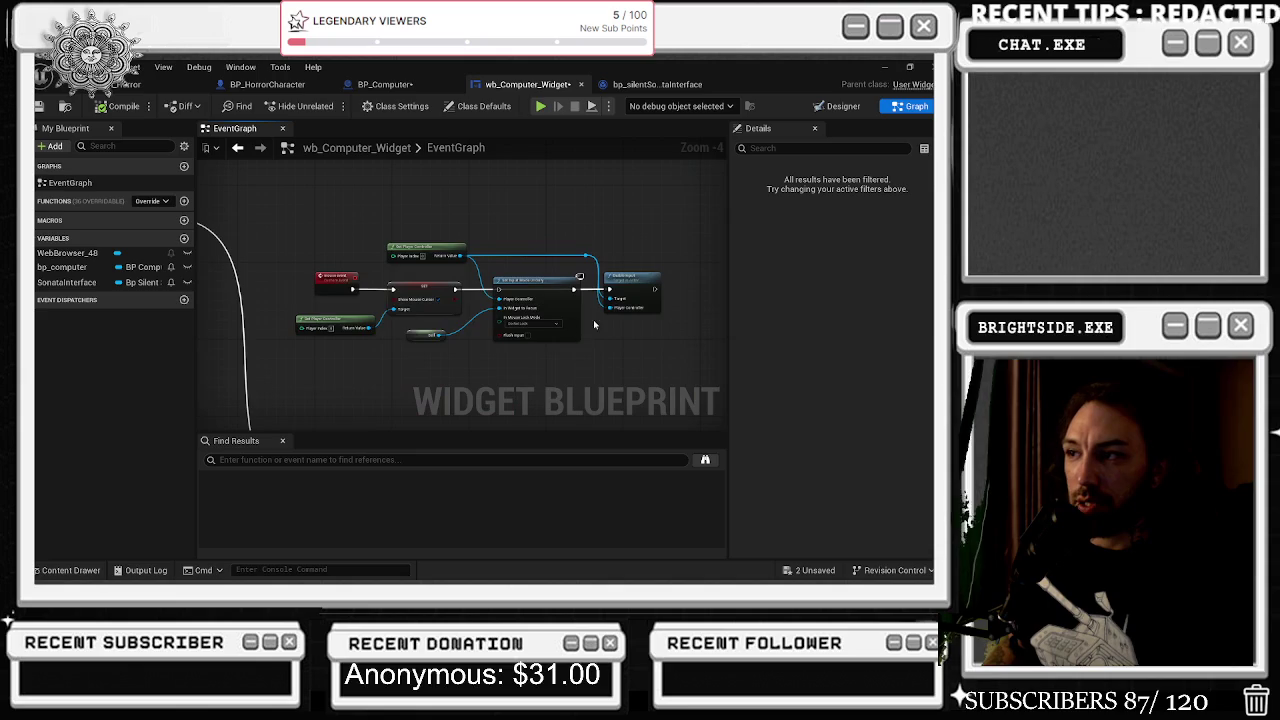
scroll(593, 319, up, 1)
drag(593, 228, 675, 316)
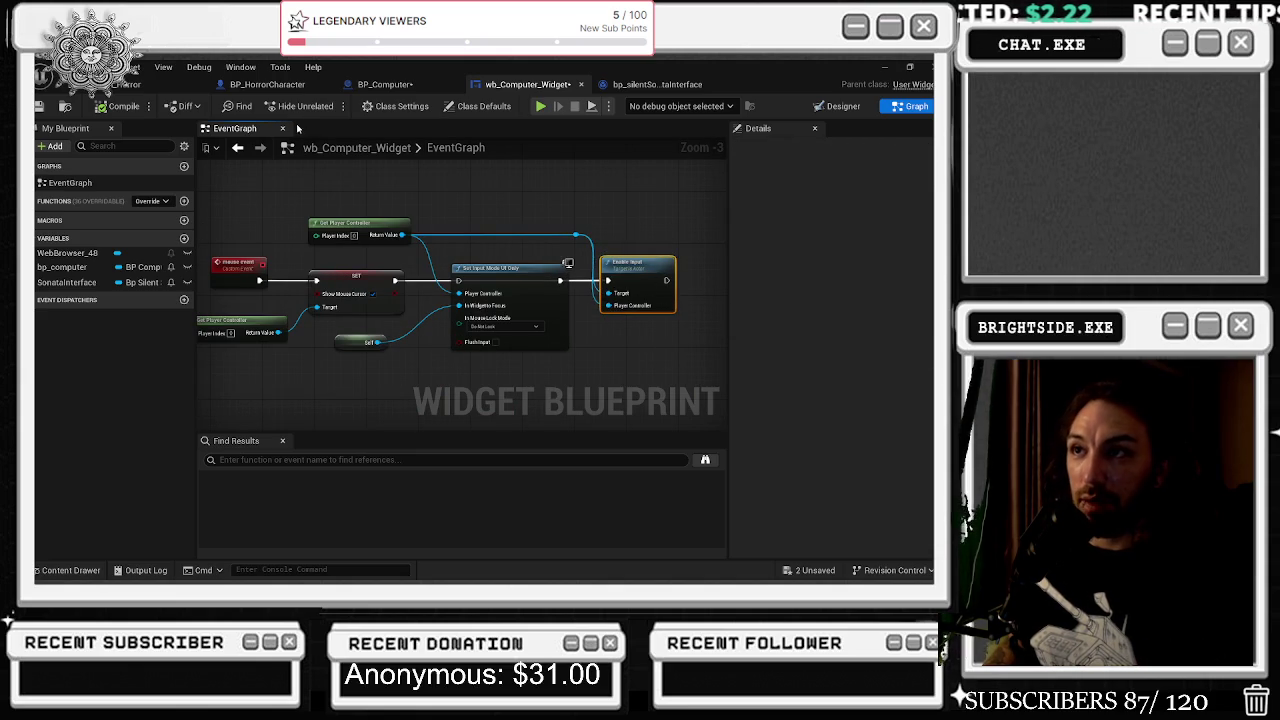
click(385, 84)
mouse_move(388, 232)
mouse_down()
mouse_move(470, 310)
mouse_move(532, 346)
mouse_move(357, 352)
mouse_move(443, 371)
mouse_move(389, 283)
mouse_move(389, 207)
mouse_up()
scroll(443, 371, down, 4)
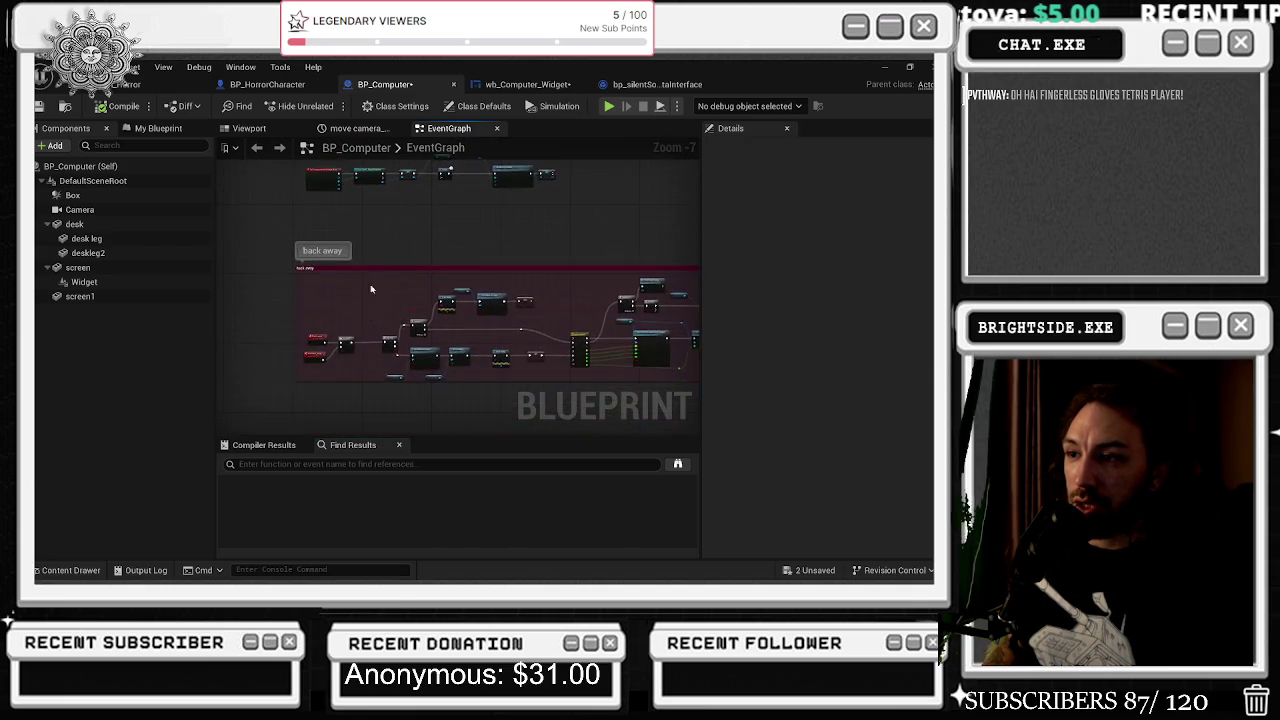
- Survey BP_Computer's whole event graph, then switch to BP_HorrorCharacter and its Message Log errors
scroll(423, 380, up, 3)
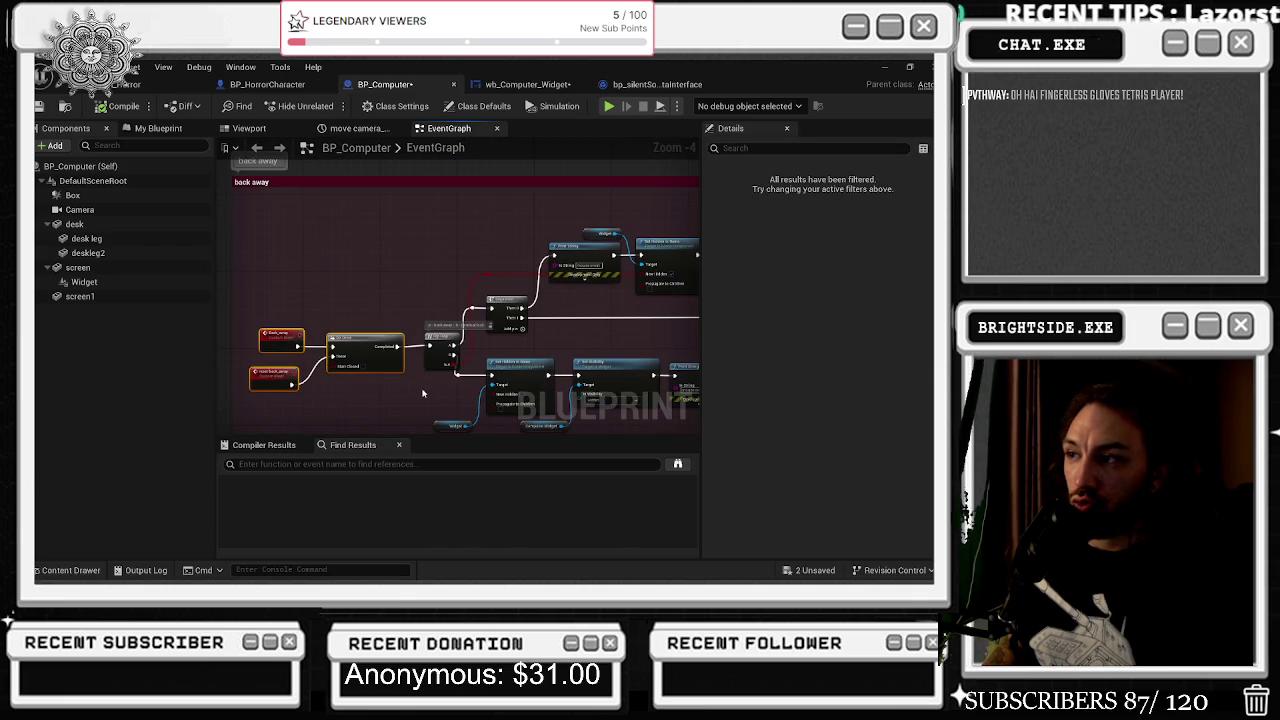
mouse_move(417, 371)
mouse_down()
mouse_move(410, 300)
mouse_move(303, 396)
mouse_up()
scroll(403, 286, down, 4)
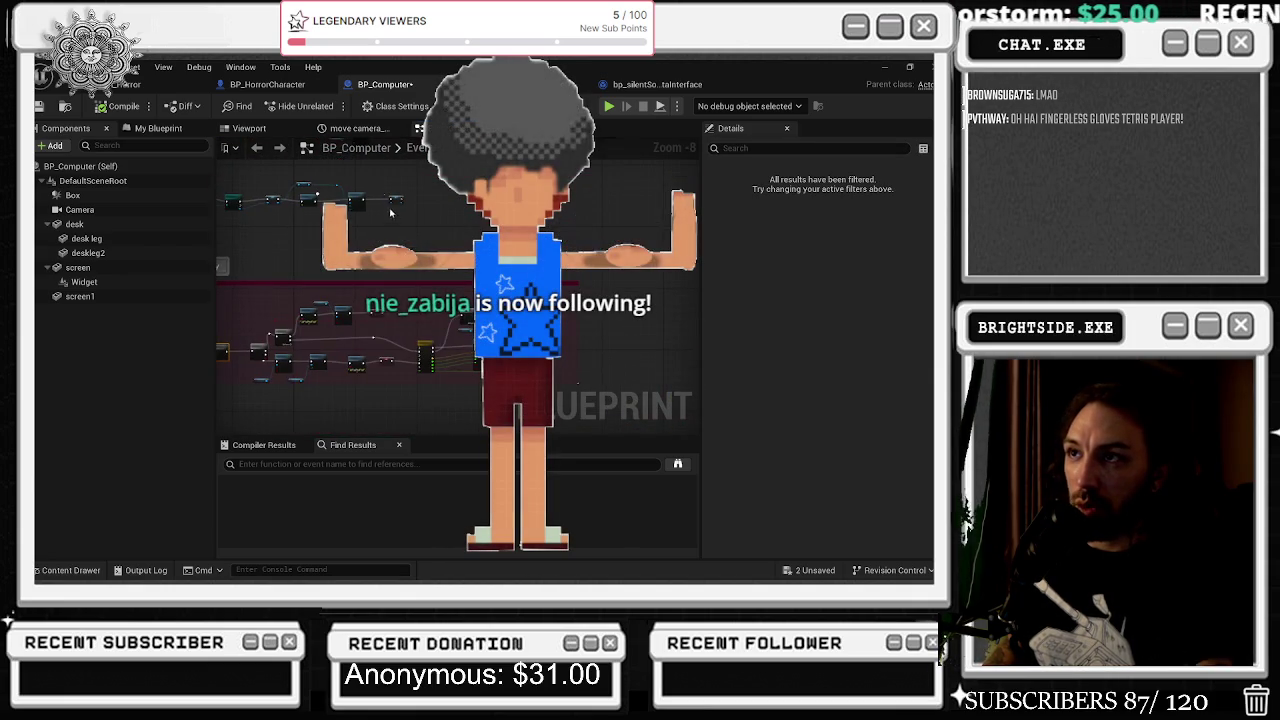
click(300, 86)
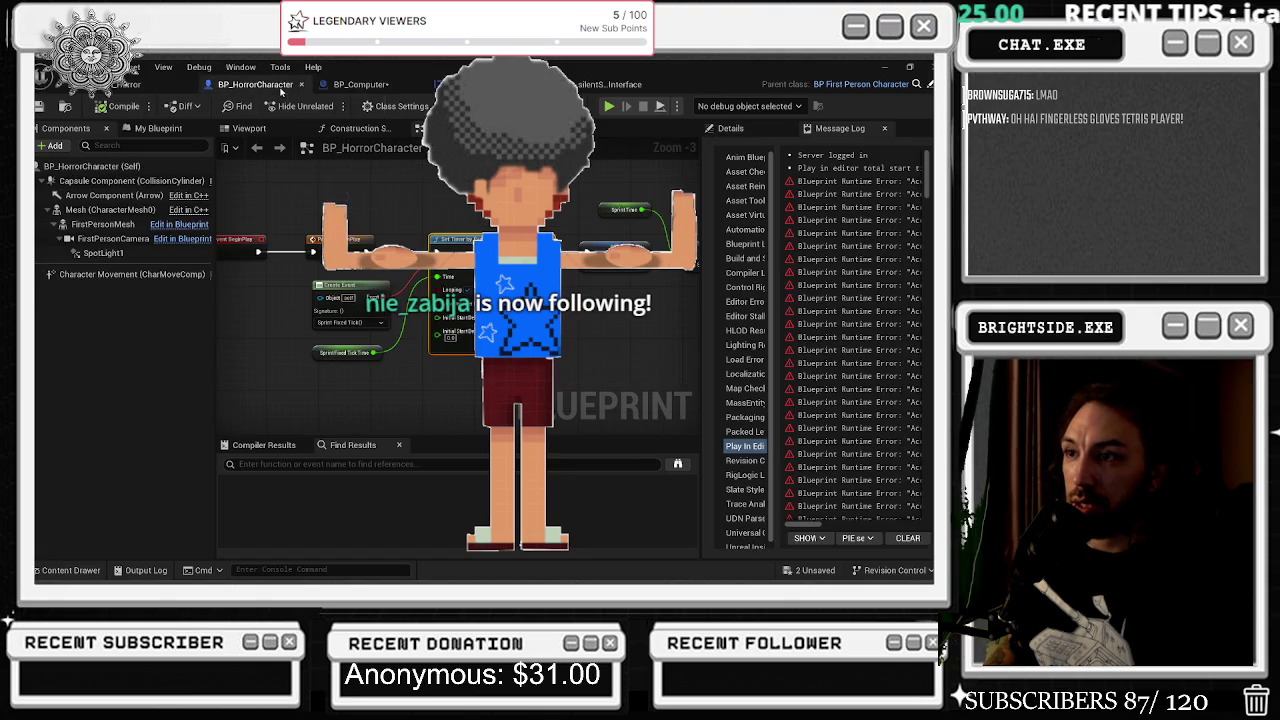
- Review BP_HorrorCharacter's sprint timer nodes, close it, and view the widget's Event Destruct chain
drag(353, 207, 468, 232)
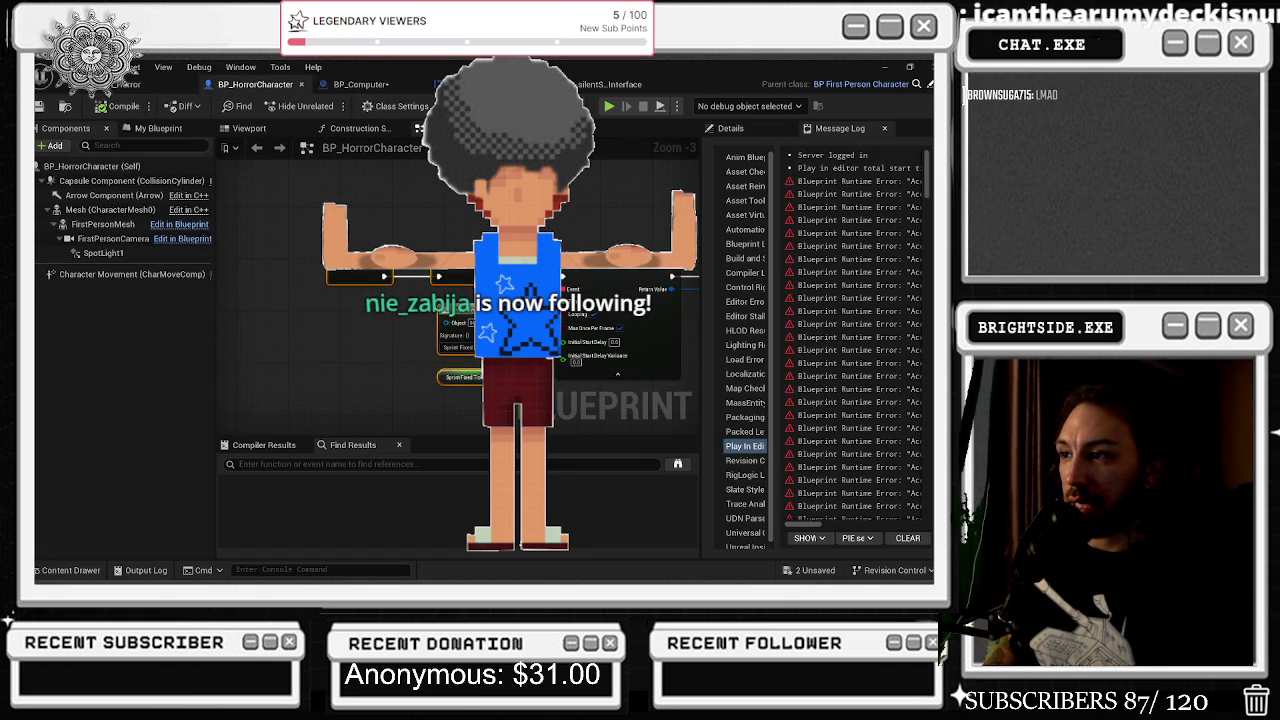
drag(536, 318, 426, 326)
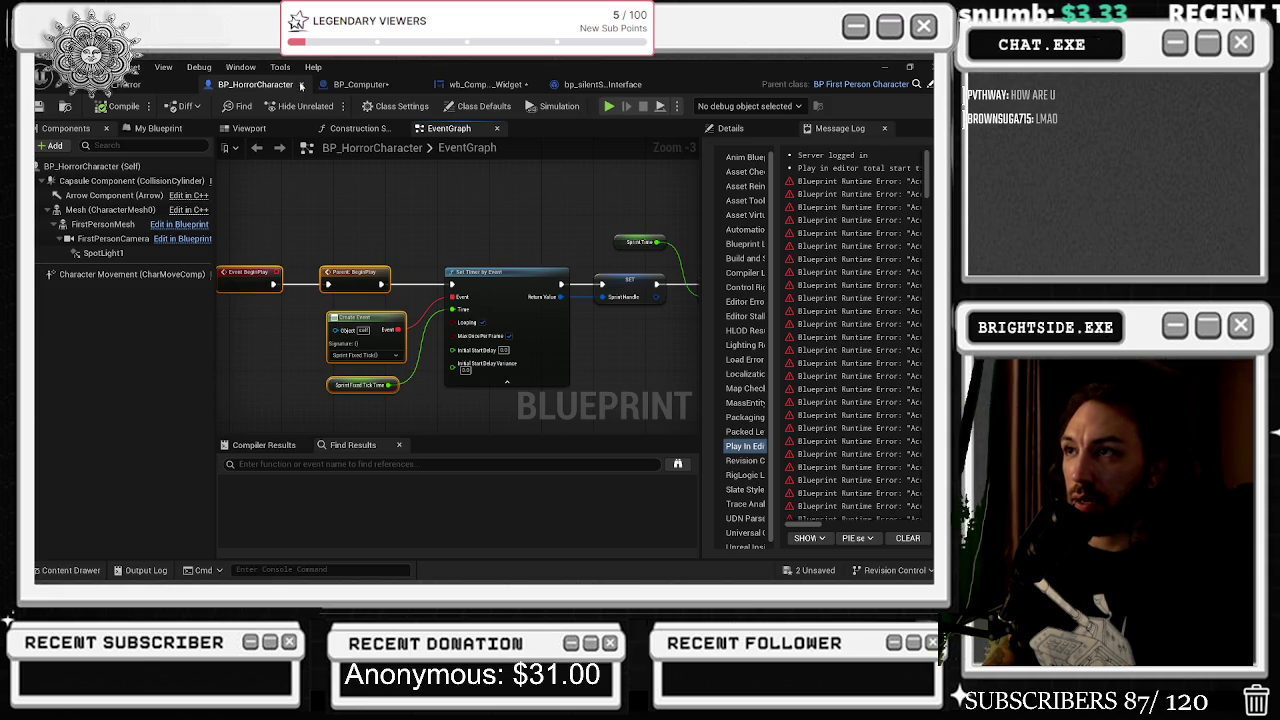
click(300, 84)
click(400, 84)
mouse_move(409, 161)
mouse_down()
mouse_move(365, 352)
mouse_move(341, 293)
mouse_up()
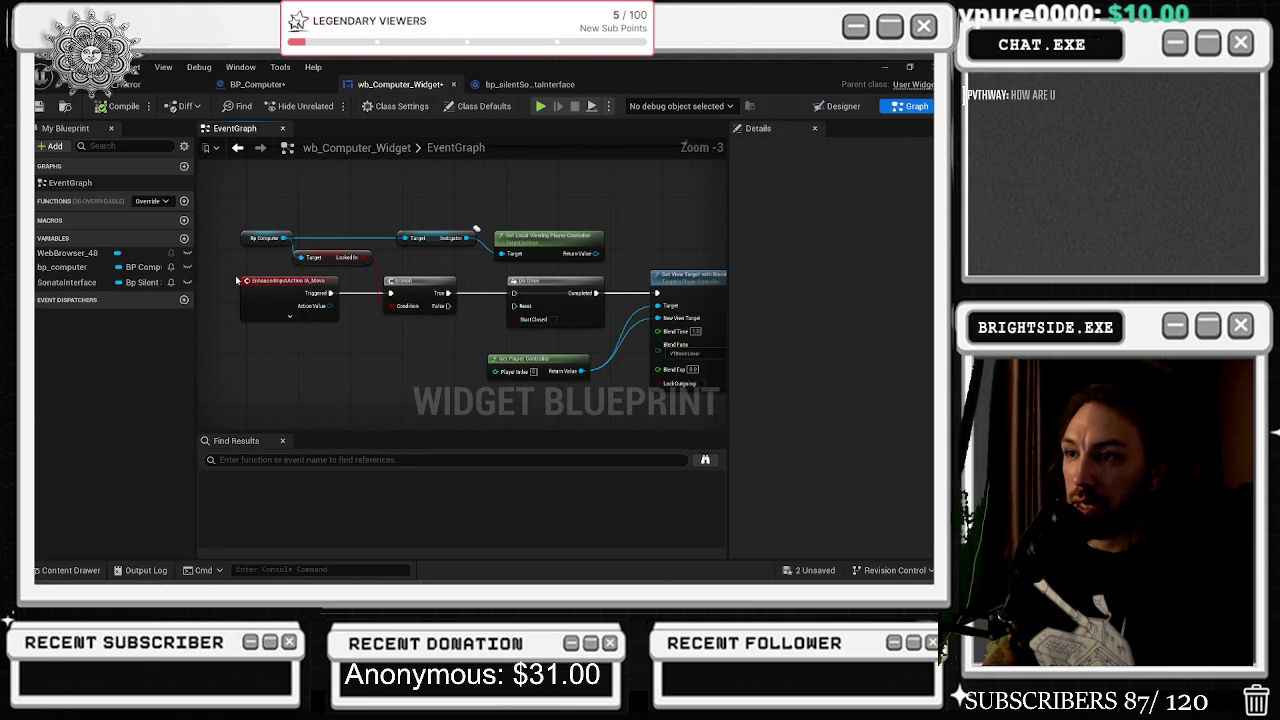
- Box-select the nodes inside wb_Computer_Widget's 'right mouse button' comment
scroll(242, 219, down, 1)
drag(242, 219, 340, 280)
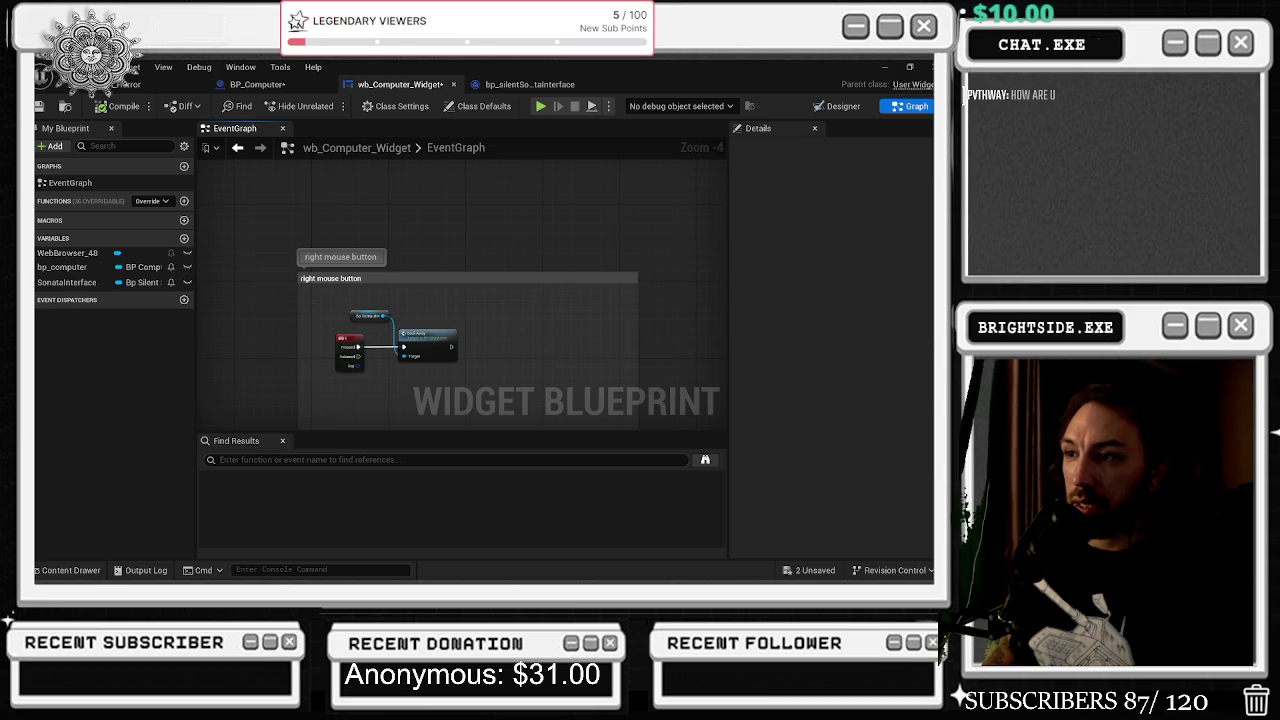
drag(316, 432, 308, 430)
scroll(380, 370, up, 1)
drag(290, 280, 500, 395)
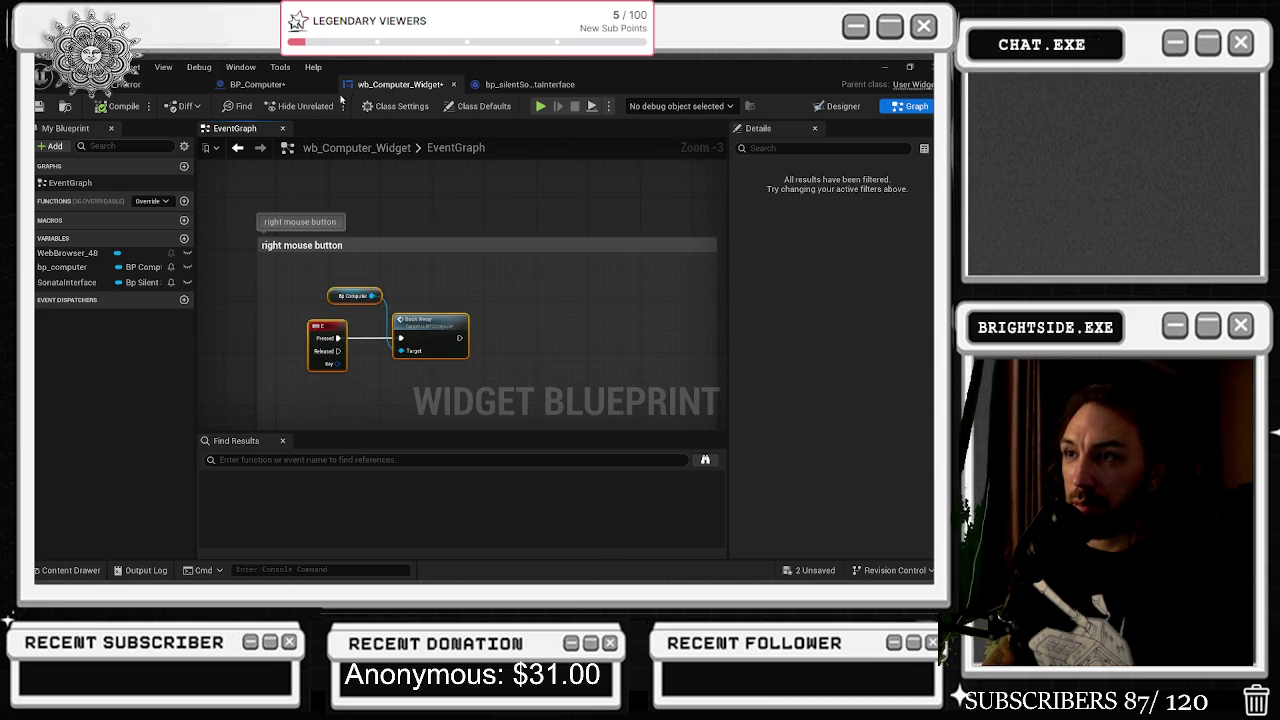
- Jump from the widget's Back Away call to its event in BP_Computer
click(257, 84)
click(400, 84)
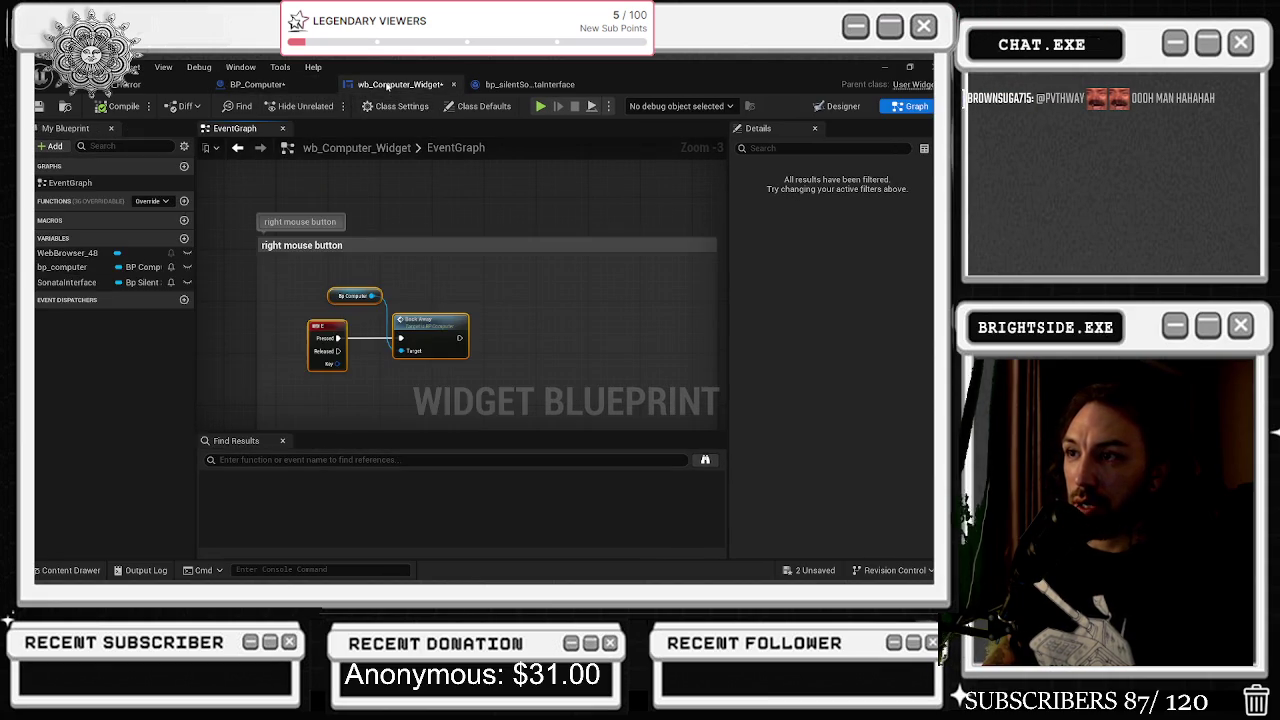
double_click(439, 329)
- Inspect the Print String, Set Hidden, Flip Flop and Sequence nodes of BP_Computer's Back Away chain
scroll(502, 313, up, 6)
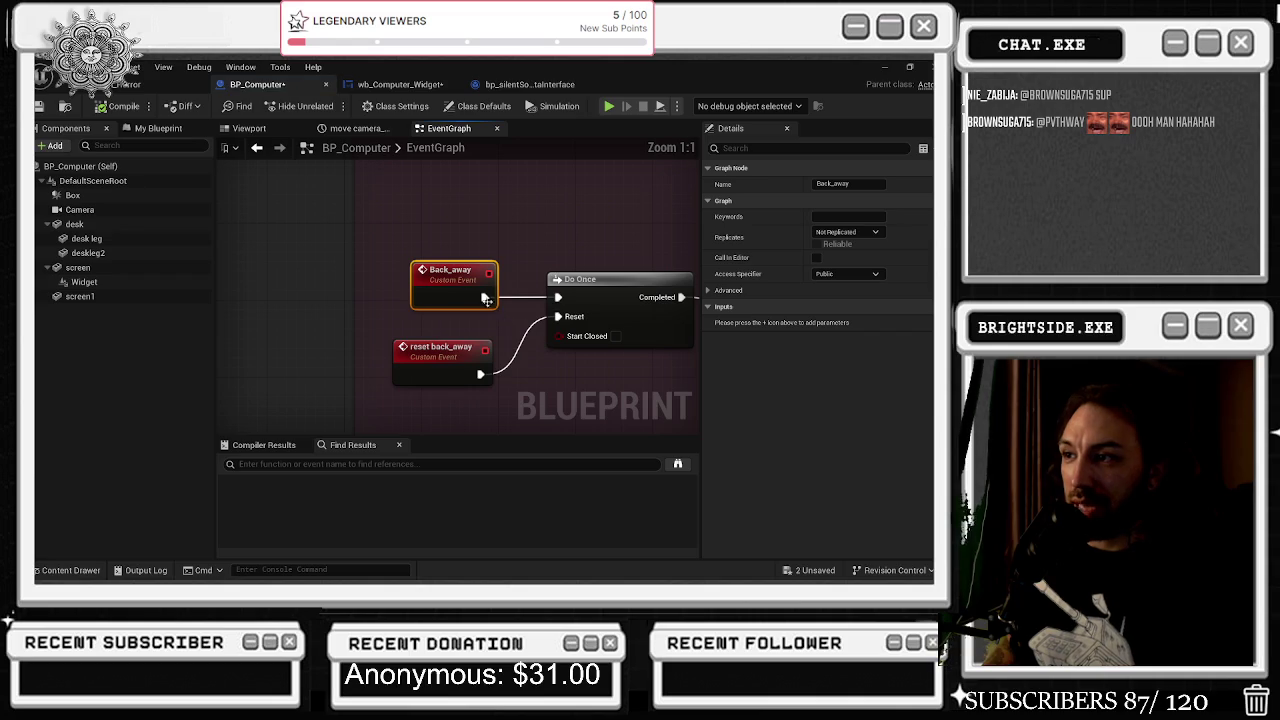
scroll(377, 199, down, 3)
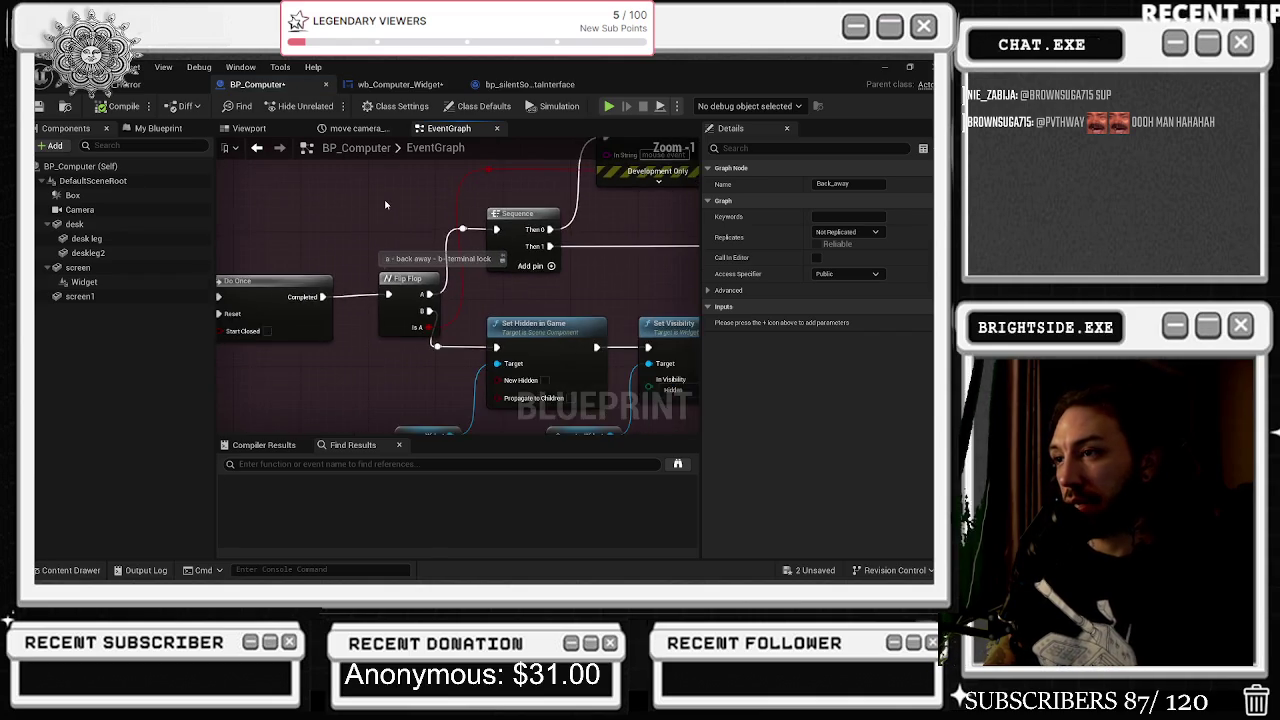
scroll(530, 249, up, 3)
mouse_move(450, 300)
mouse_down()
mouse_move(369, 313)
mouse_move(455, 327)
mouse_move(490, 349)
mouse_move(470, 262)
mouse_move(320, 240)
mouse_move(238, 346)
mouse_up()
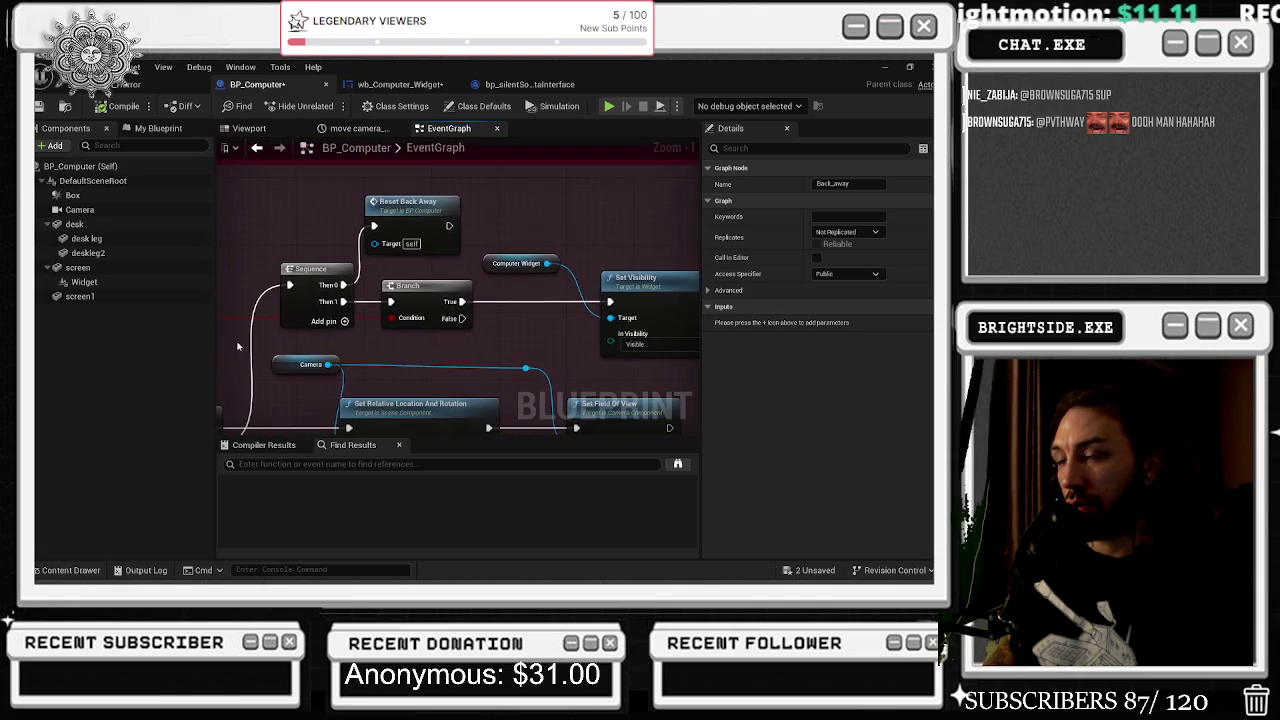
click(297, 234)
mouse_move(297, 234)
mouse_down()
mouse_move(355, 300)
mouse_move(250, 262)
mouse_move(482, 244)
mouse_up()
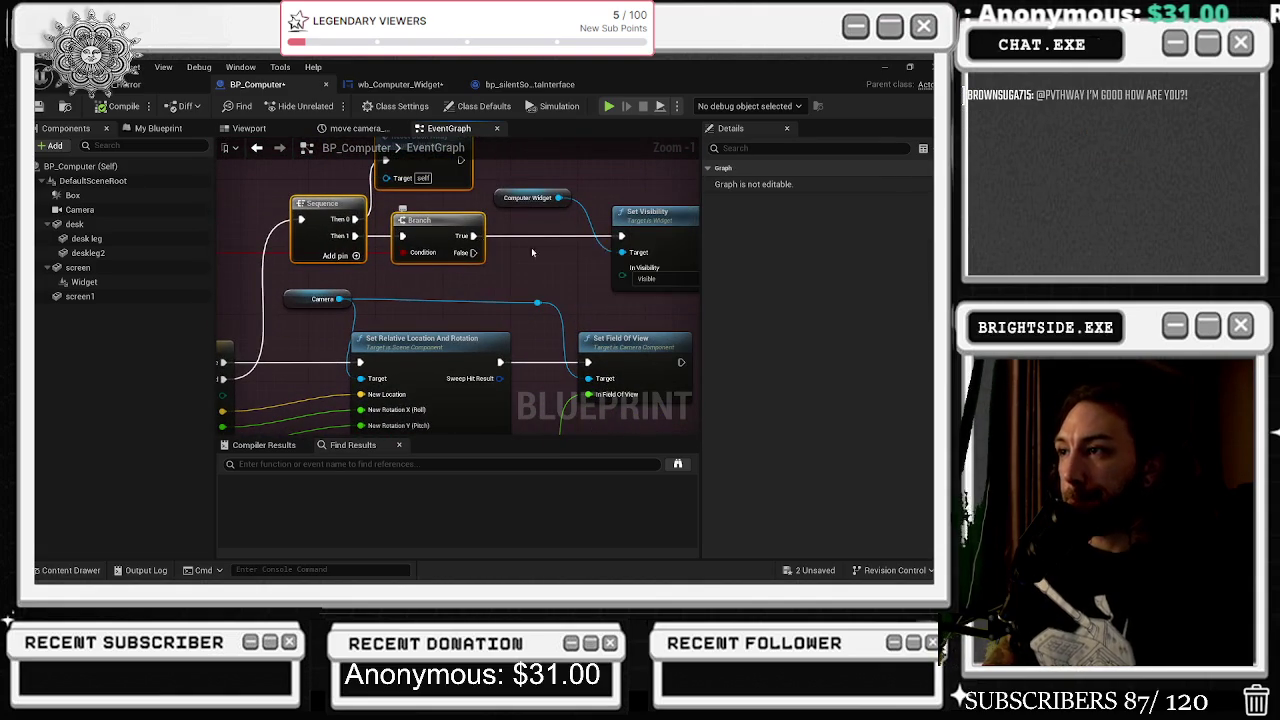
- Check the Branch, Set Visibility, Set Field Of View and Reset Back Away nodes, then return to the widget
scroll(490, 270, down, 1)
mouse_move(490, 300)
mouse_down()
mouse_move(516, 321)
mouse_move(582, 274)
mouse_up()
scroll(516, 321, down, 1)
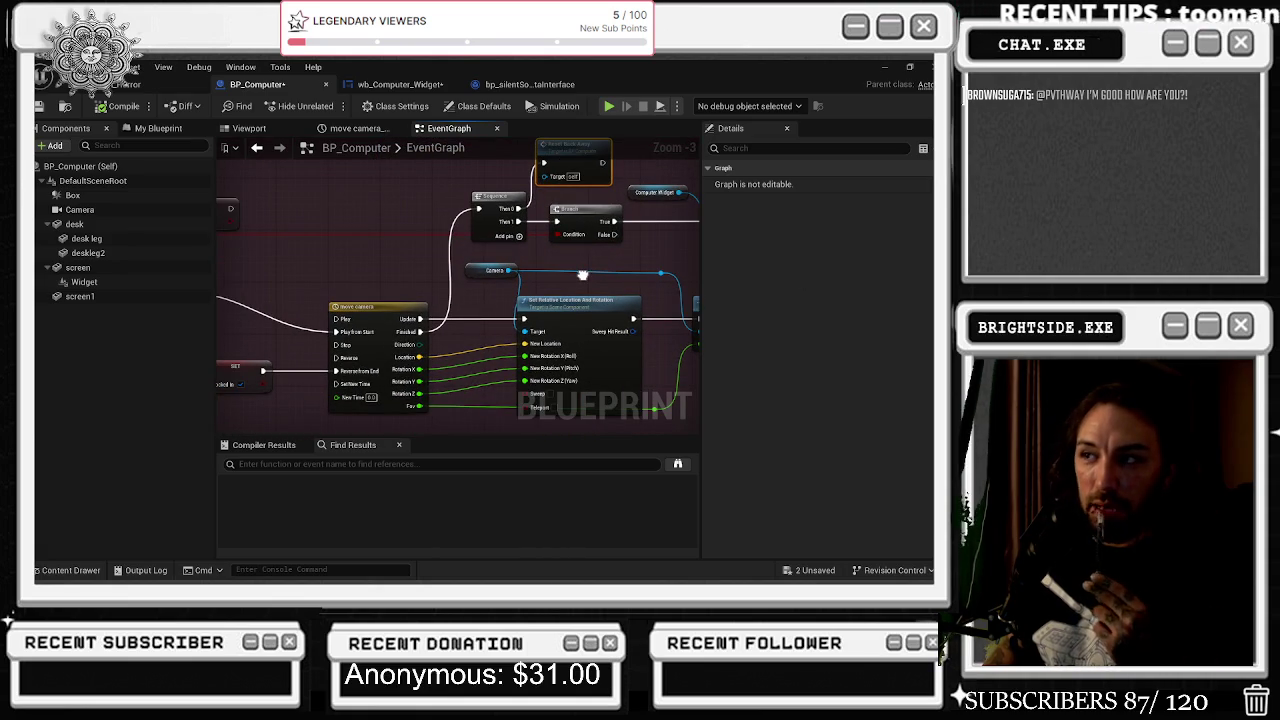
mouse_move(582, 274)
mouse_down()
mouse_move(320, 370)
mouse_move(353, 377)
mouse_up()
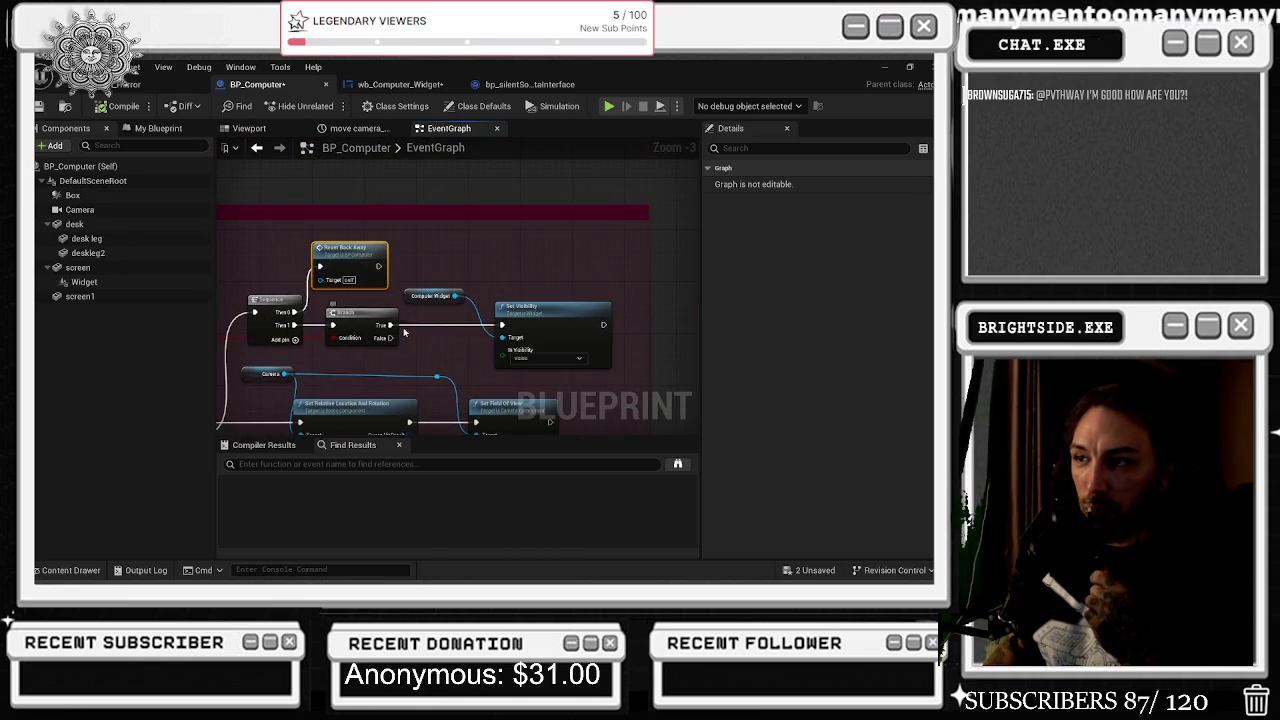
drag(427, 272, 600, 372)
drag(489, 335, 558, 285)
scroll(558, 285, down, 5)
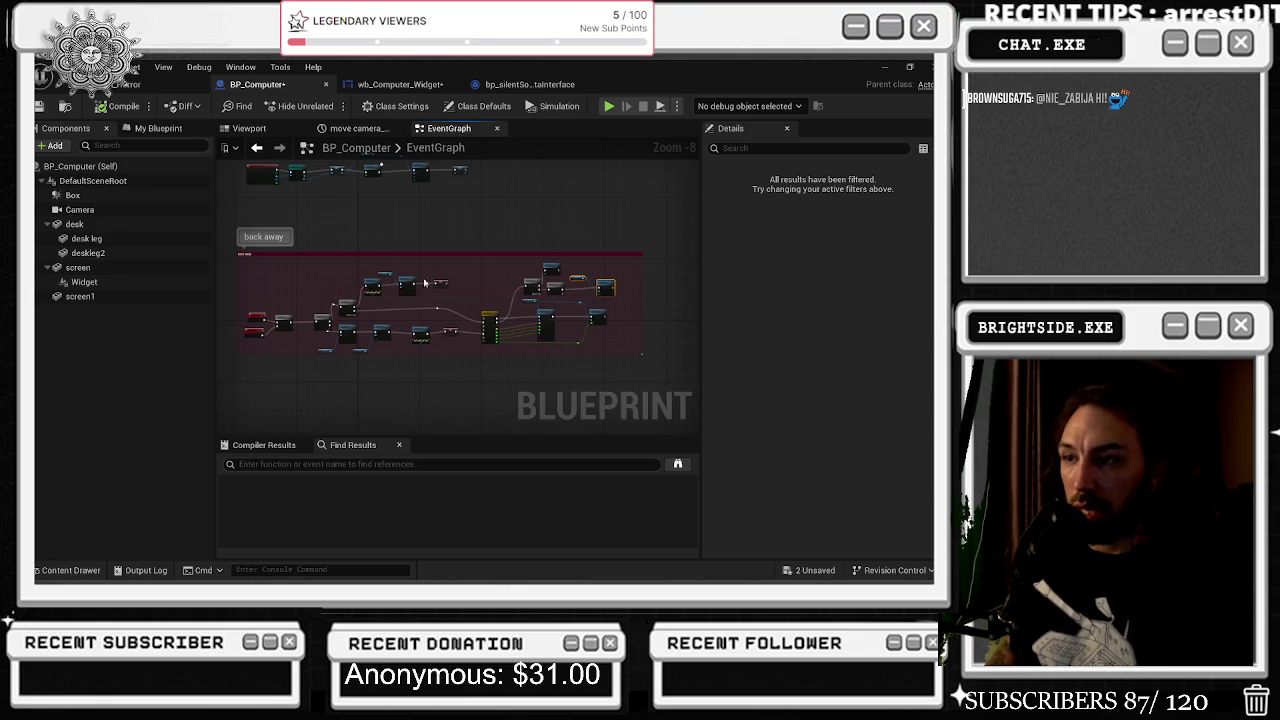
click(432, 85)
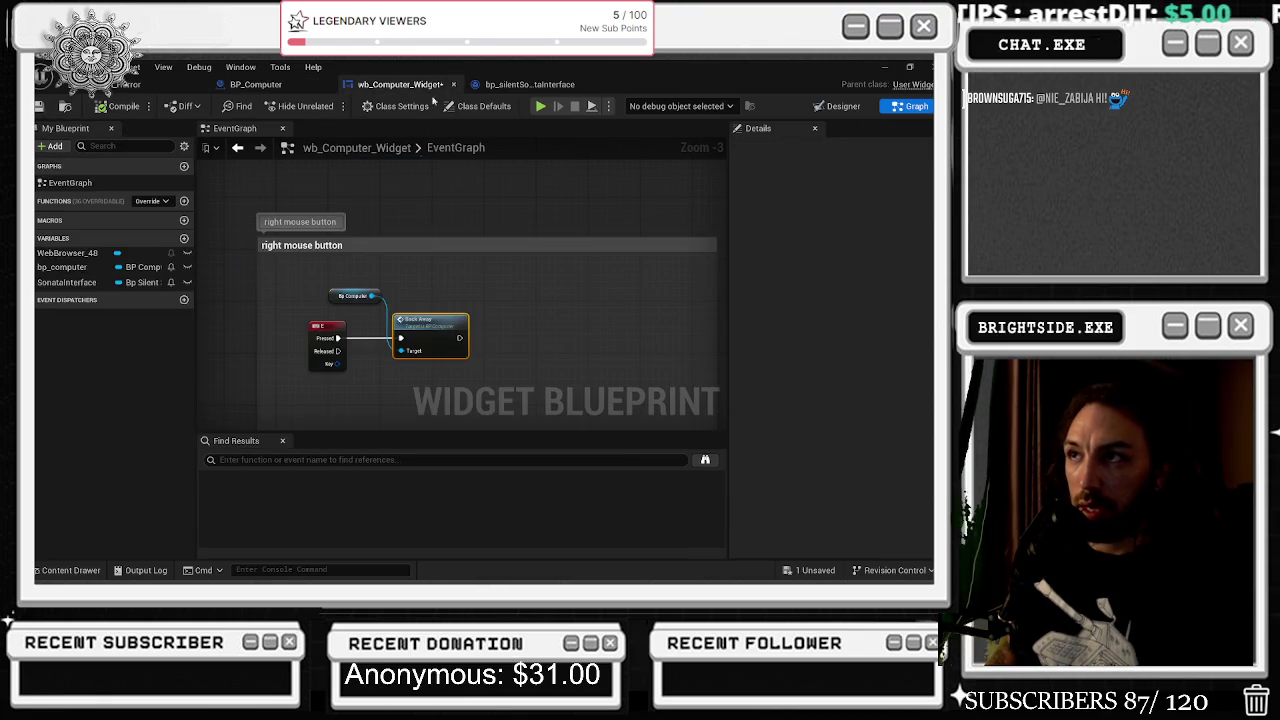
- Select the widget's bp_computer, Locked In and Branch nodes, then move to BP_Computer's EventGraph
scroll(400, 353, down, 5)
mouse_move(286, 318)
mouse_down()
mouse_move(268, 222)
mouse_move(426, 296)
mouse_move(480, 354)
mouse_up()
scroll(263, 220, down, 1)
scroll(336, 255, up, 1)
drag(214, 204, 338, 252)
drag(228, 184, 362, 256)
drag(218, 178, 437, 341)
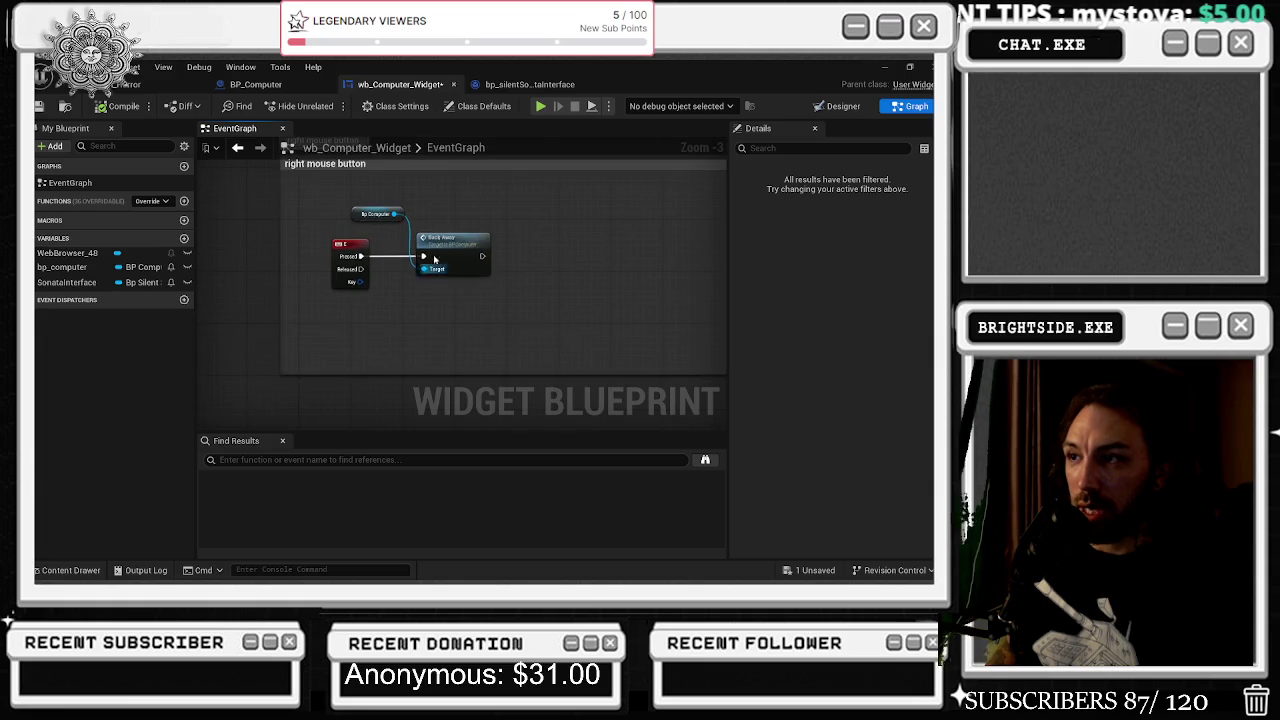
click(255, 84)
scroll(449, 286, up, 4)
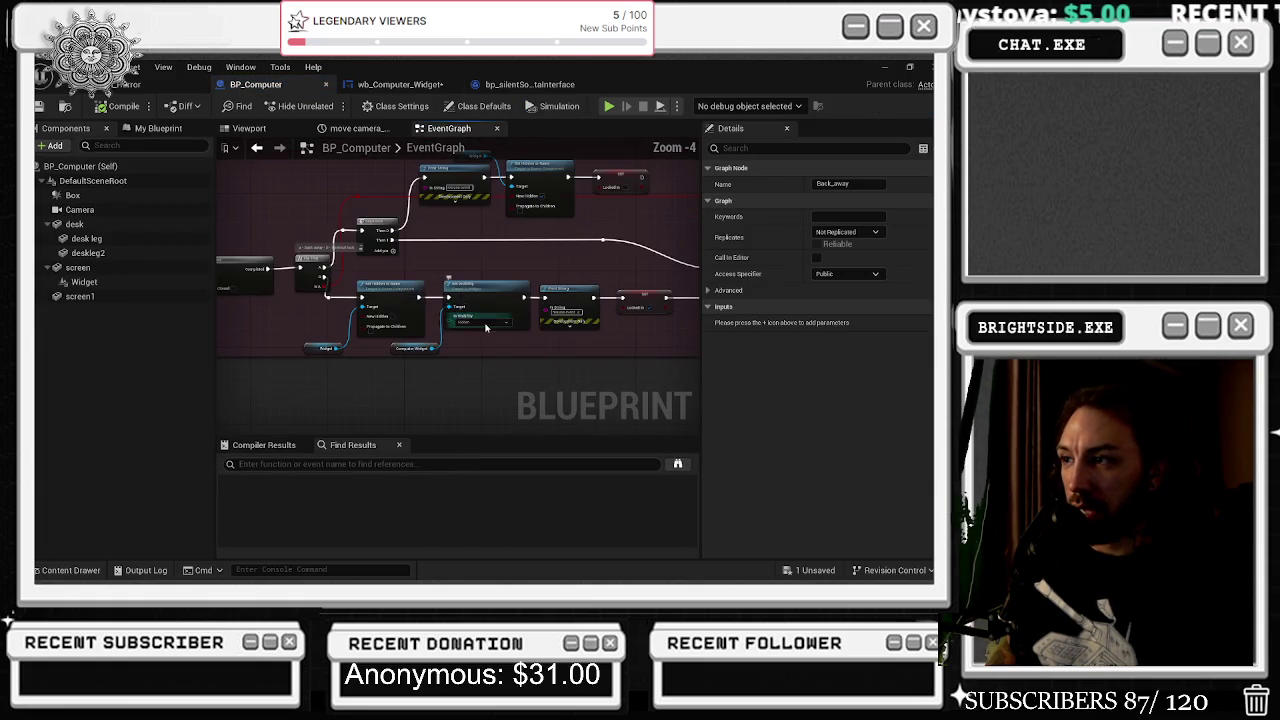
- Inspect the Locked In setter, Set Visibility, Set Hidden in Game and camera timeline nodes
click(640, 290)
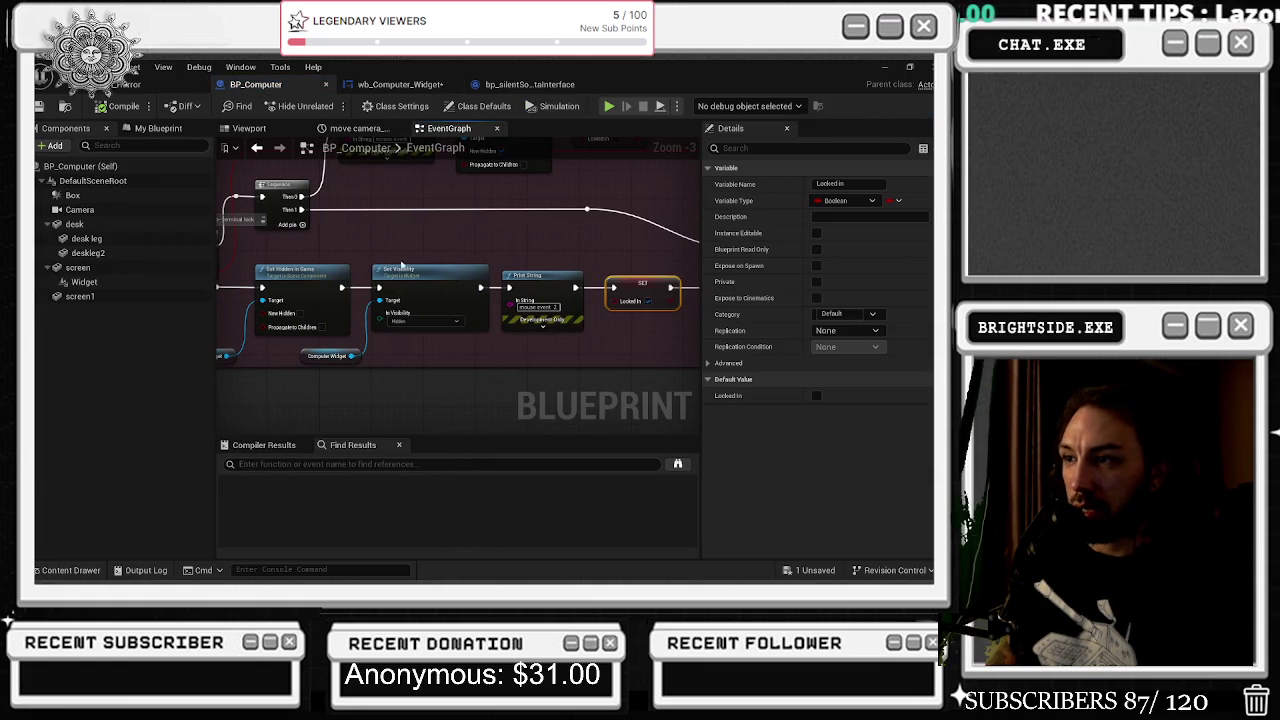
click(310, 257)
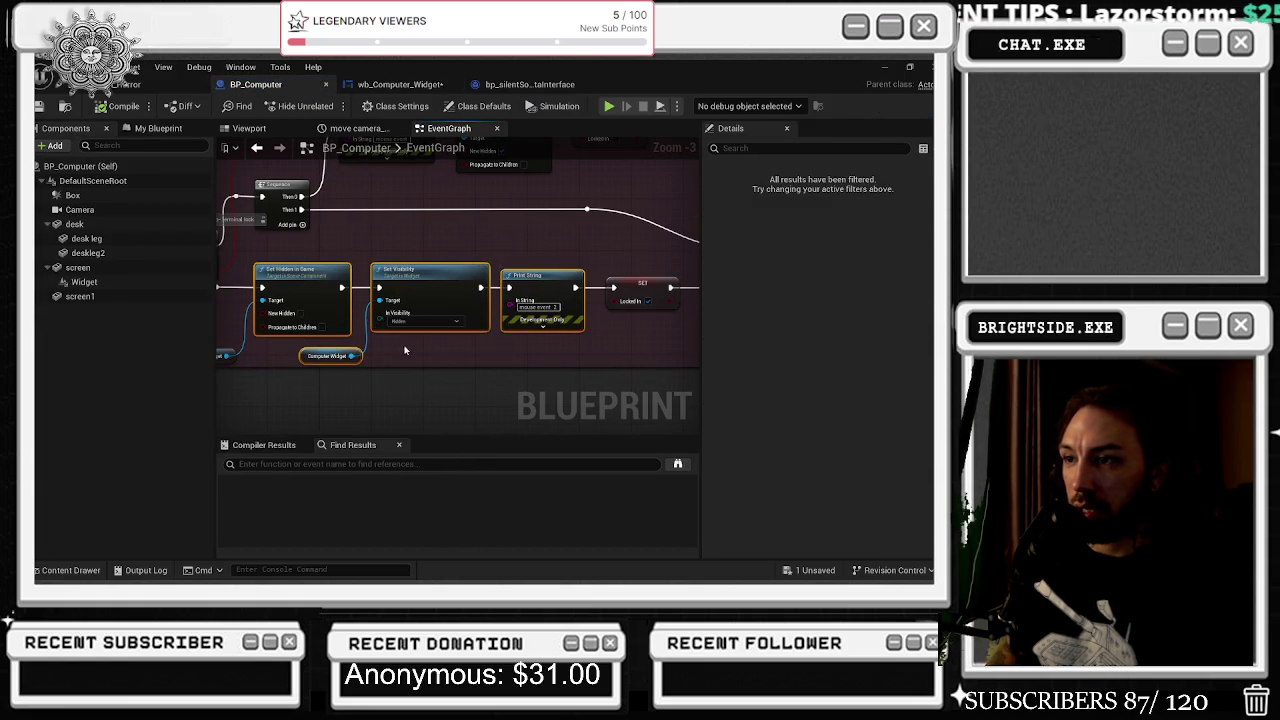
drag(383, 337, 380, 330)
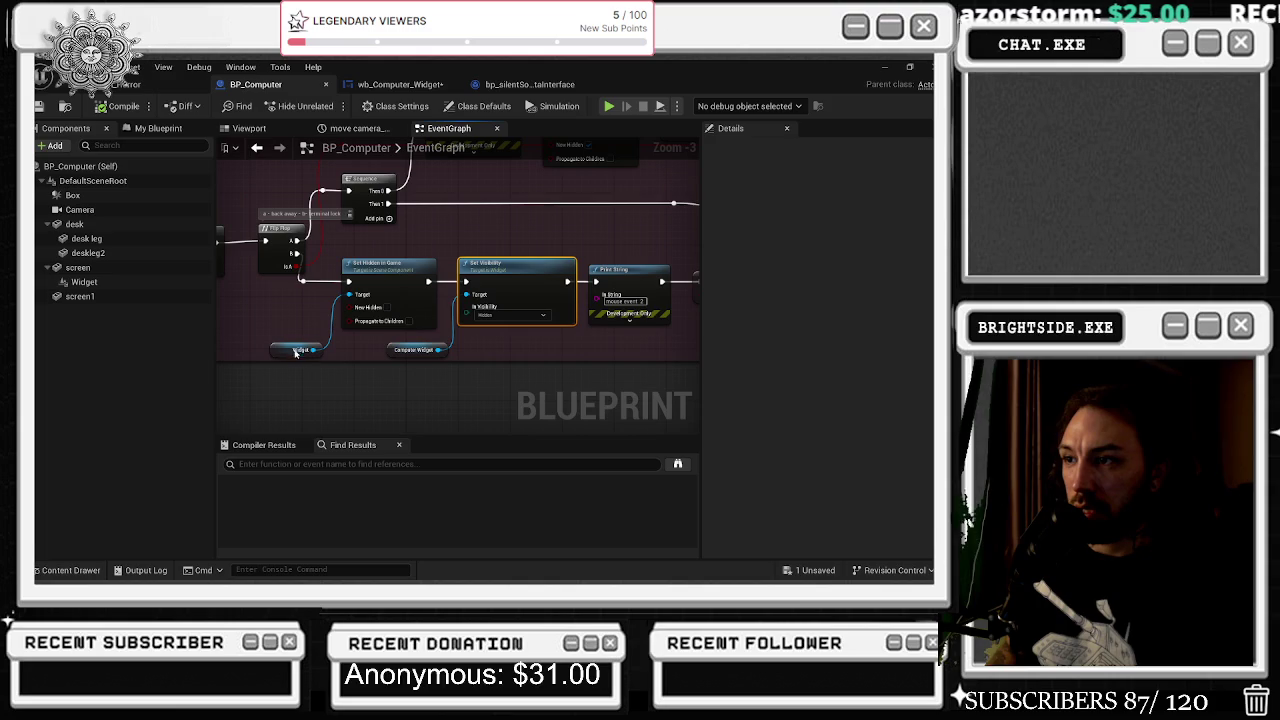
drag(310, 364, 345, 318)
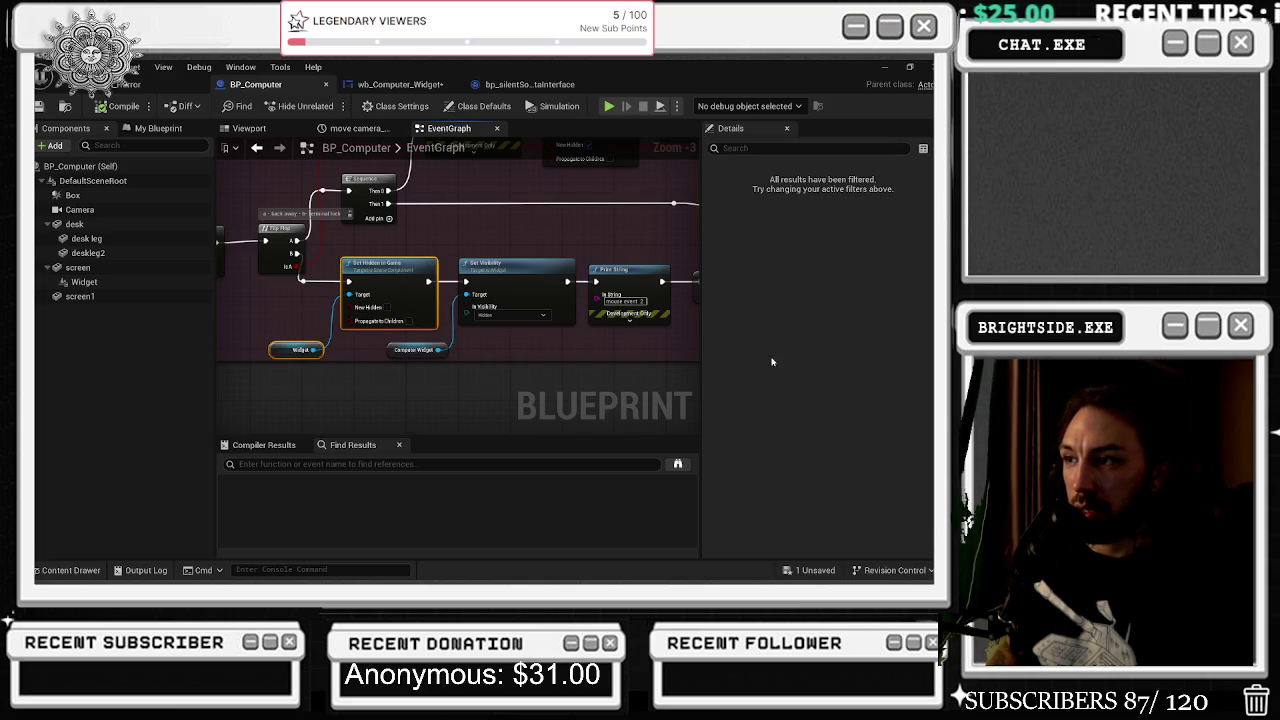
drag(628, 354, 443, 357)
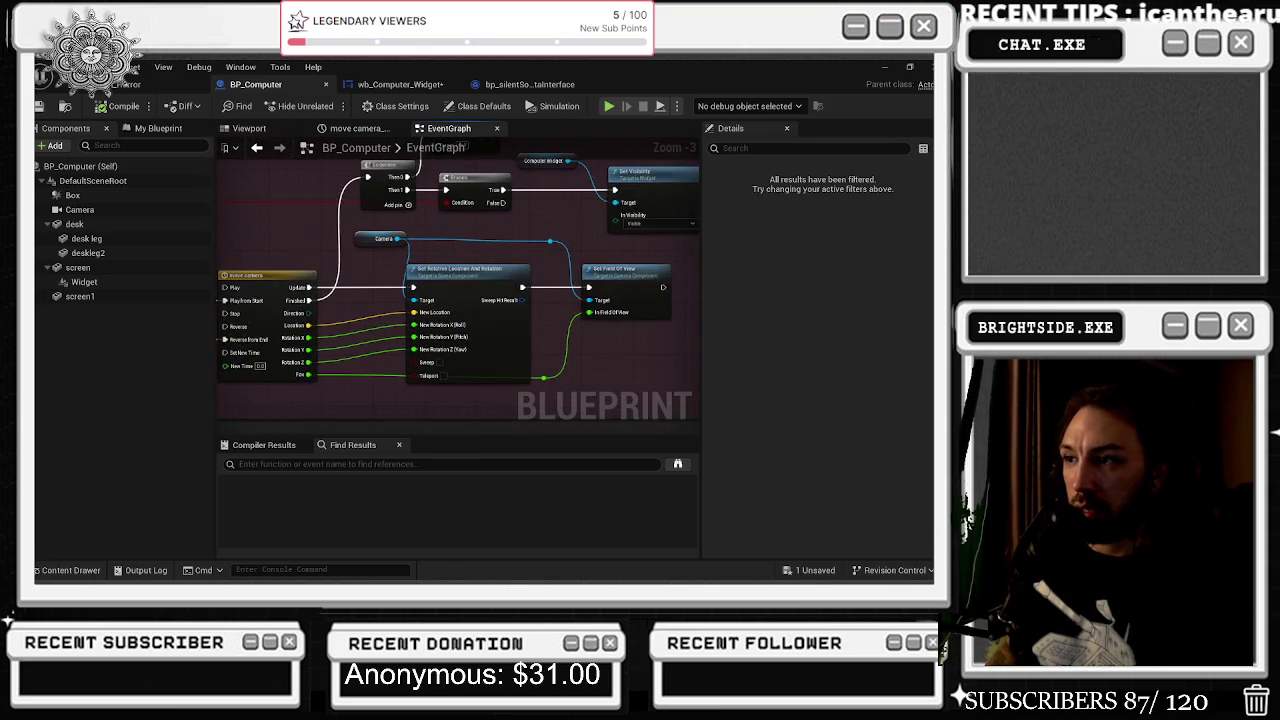
drag(480, 180, 347, 410)
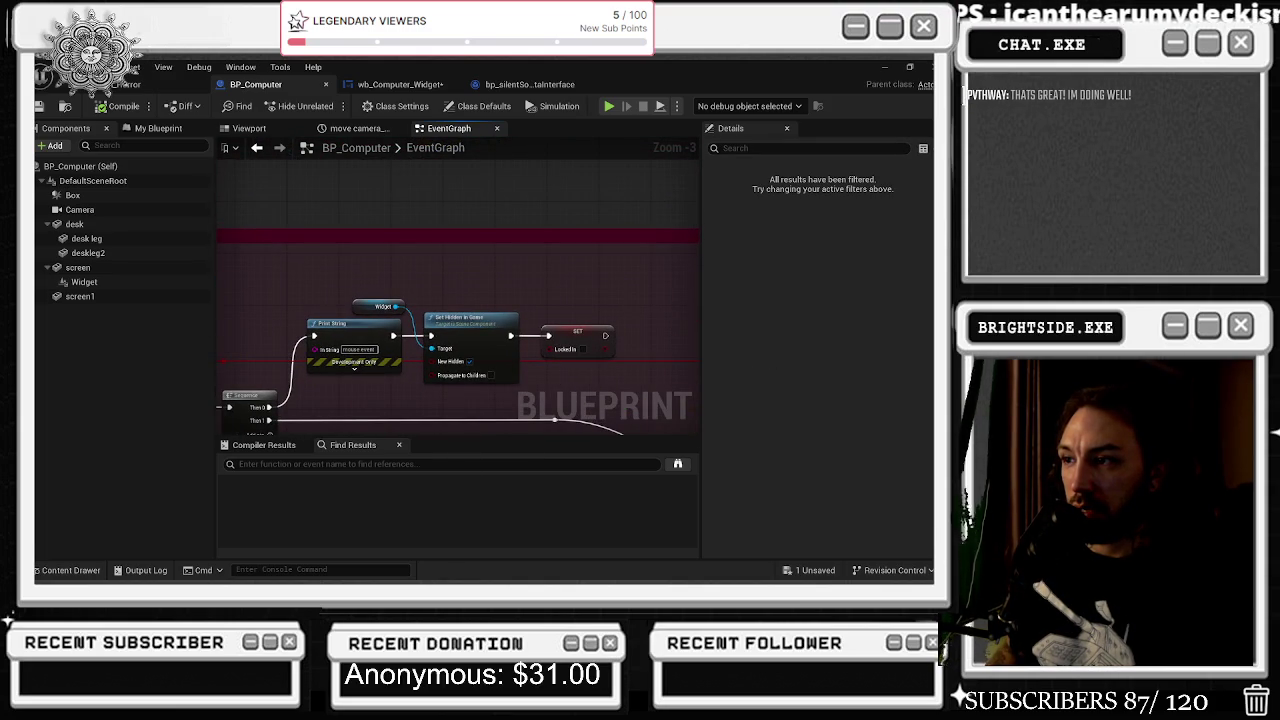
mouse_move(493, 427)
mouse_down()
mouse_move(505, 415)
mouse_move(610, 415)
mouse_move(374, 266)
mouse_move(330, 250)
mouse_move(264, 272)
mouse_move(429, 286)
mouse_move(550, 247)
mouse_up()
- Review the Delay, camera location and field of view nodes, then centre the back-away network
scroll(610, 415, down, 1)
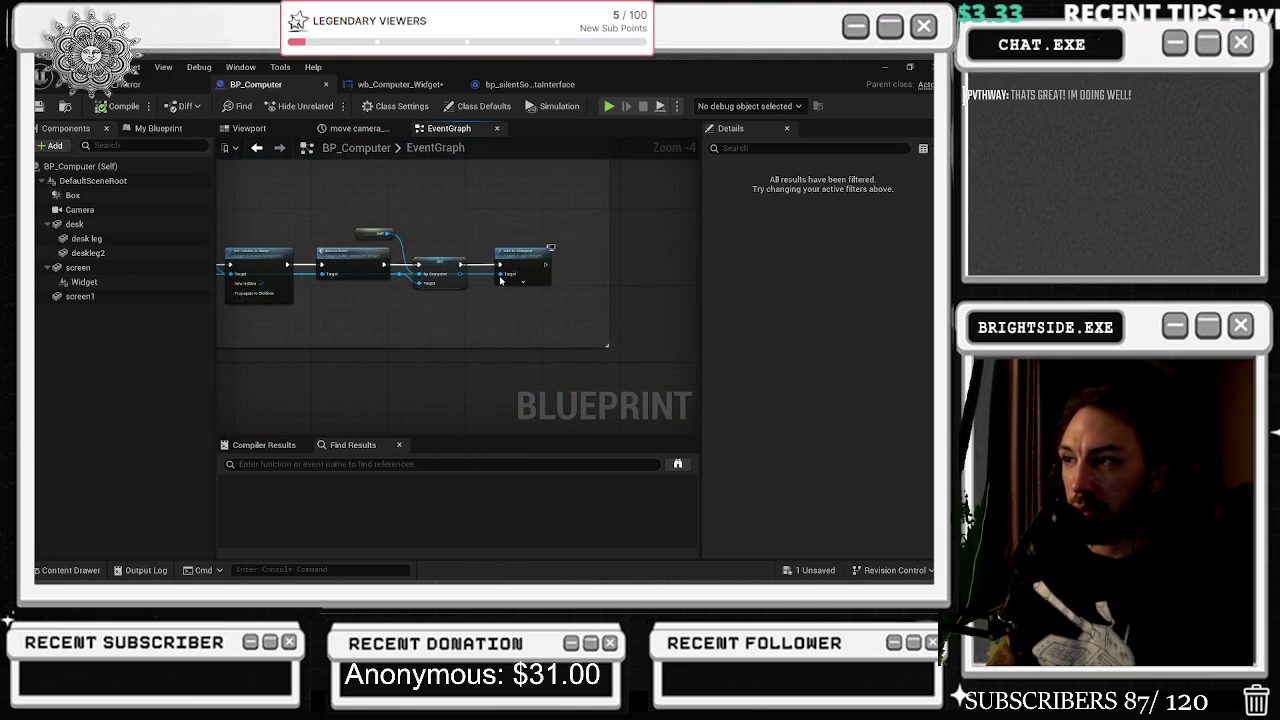
mouse_move(421, 319)
mouse_down()
mouse_move(364, 335)
mouse_move(600, 217)
mouse_move(520, 330)
mouse_move(470, 300)
mouse_up()
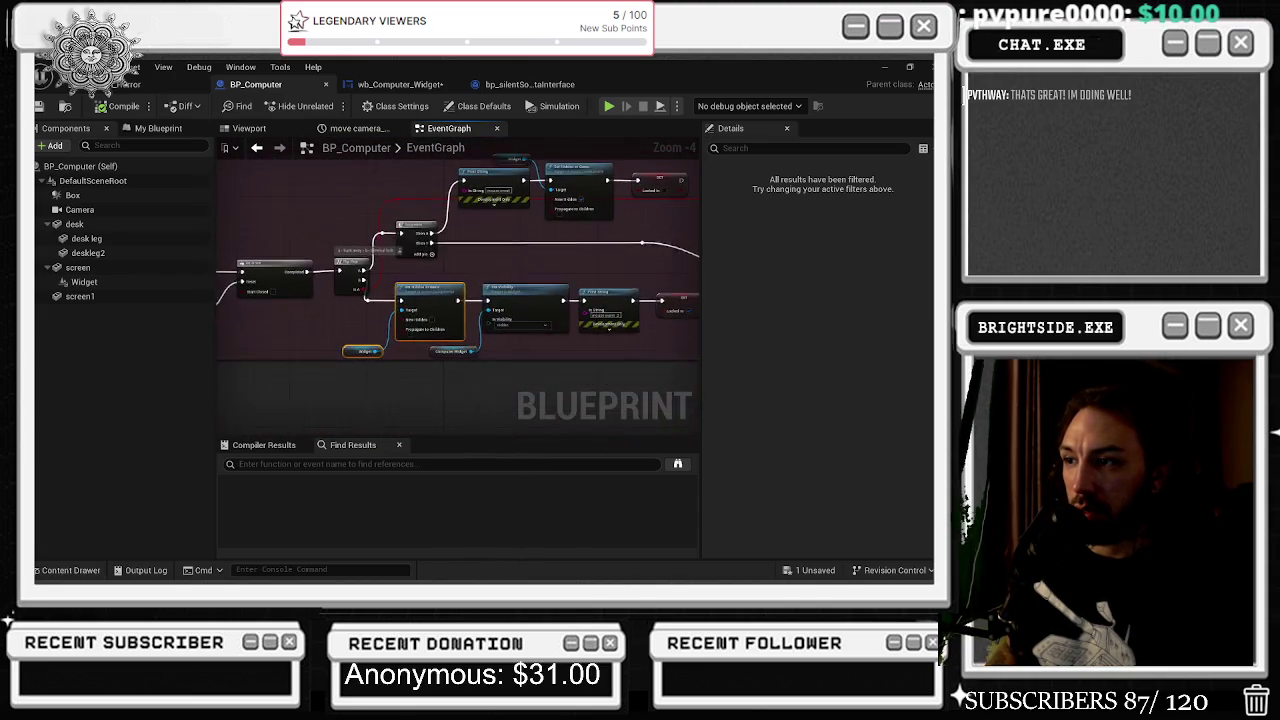
scroll(577, 379, up, 2)
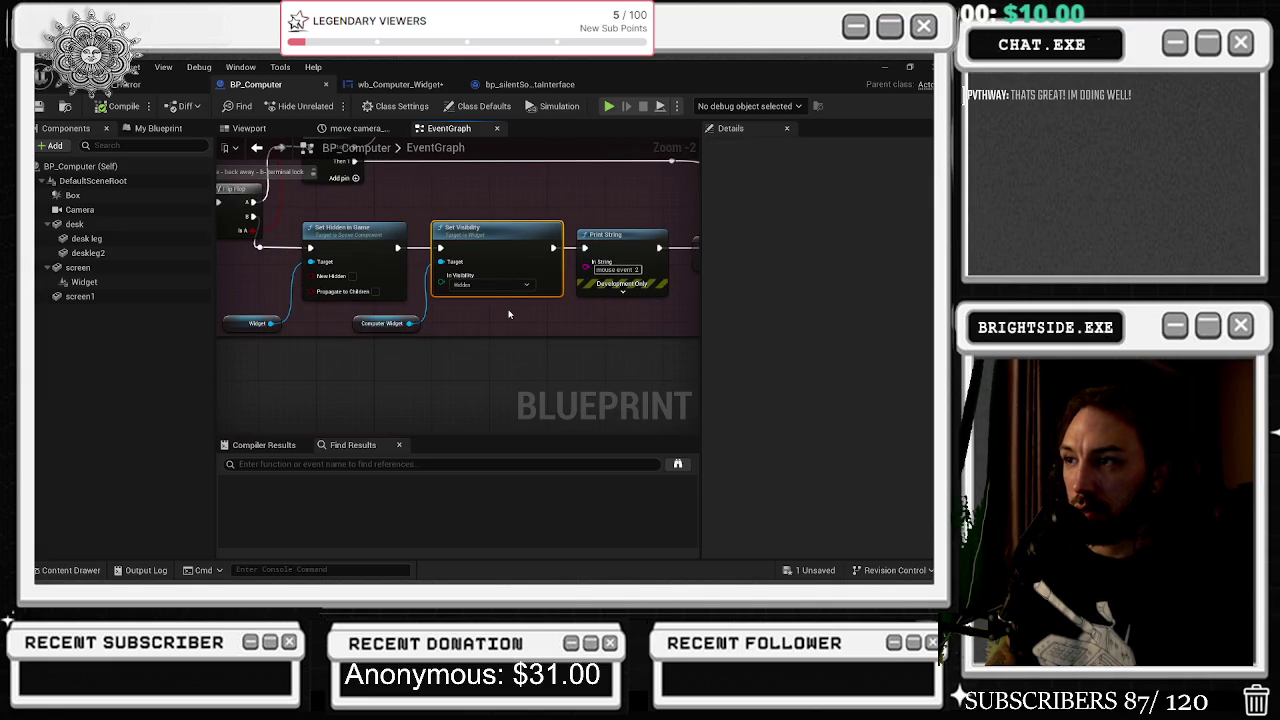
drag(509, 306, 444, 458)
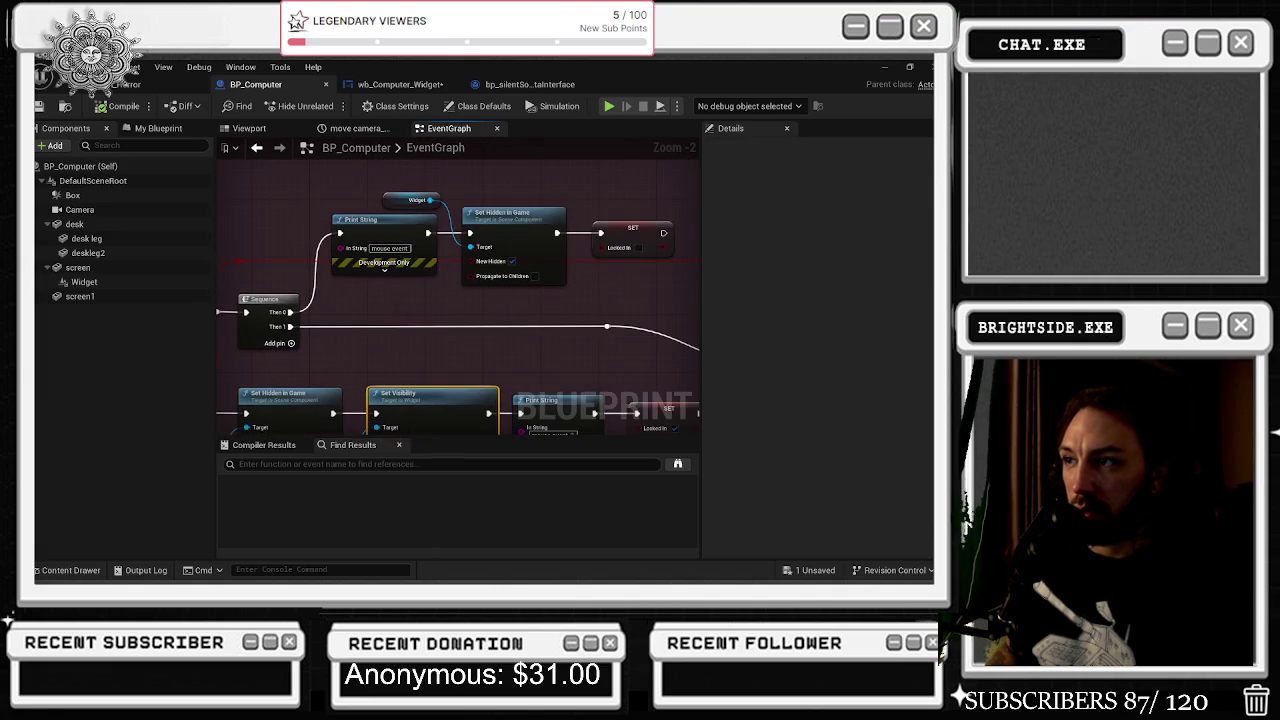
mouse_move(450, 400)
mouse_down()
mouse_move(430, 396)
mouse_move(375, 294)
mouse_move(400, 250)
mouse_move(380, 200)
mouse_up()
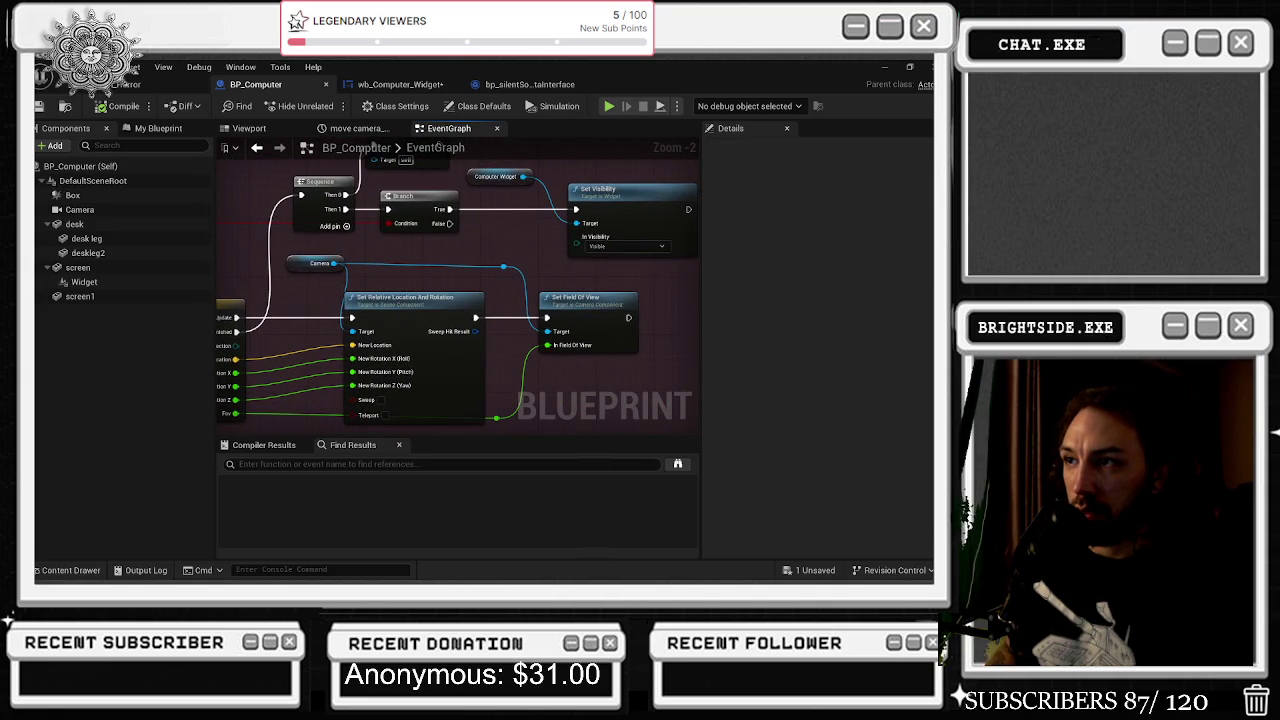
mouse_move(440, 150)
mouse_down()
mouse_move(460, 146)
mouse_move(300, 190)
mouse_up()
mouse_move(378, 206)
mouse_down()
mouse_move(456, 271)
mouse_move(568, 277)
mouse_up()
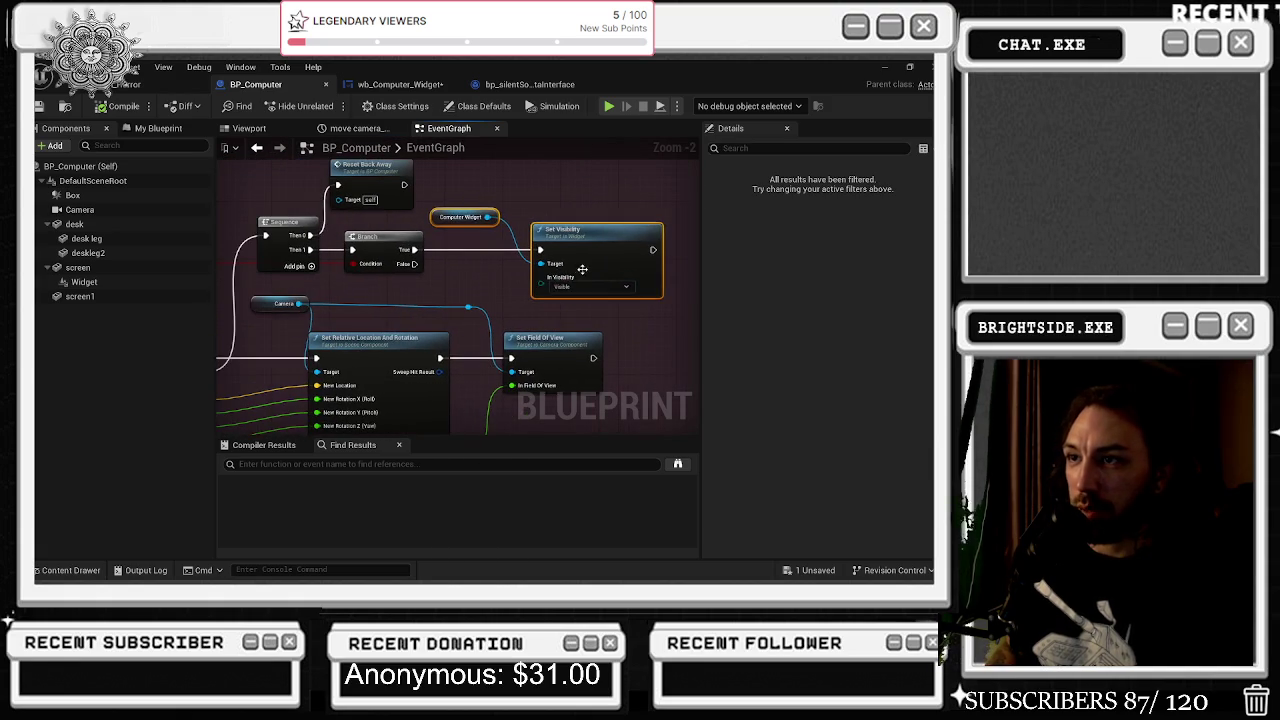
scroll(448, 340, down, 3)
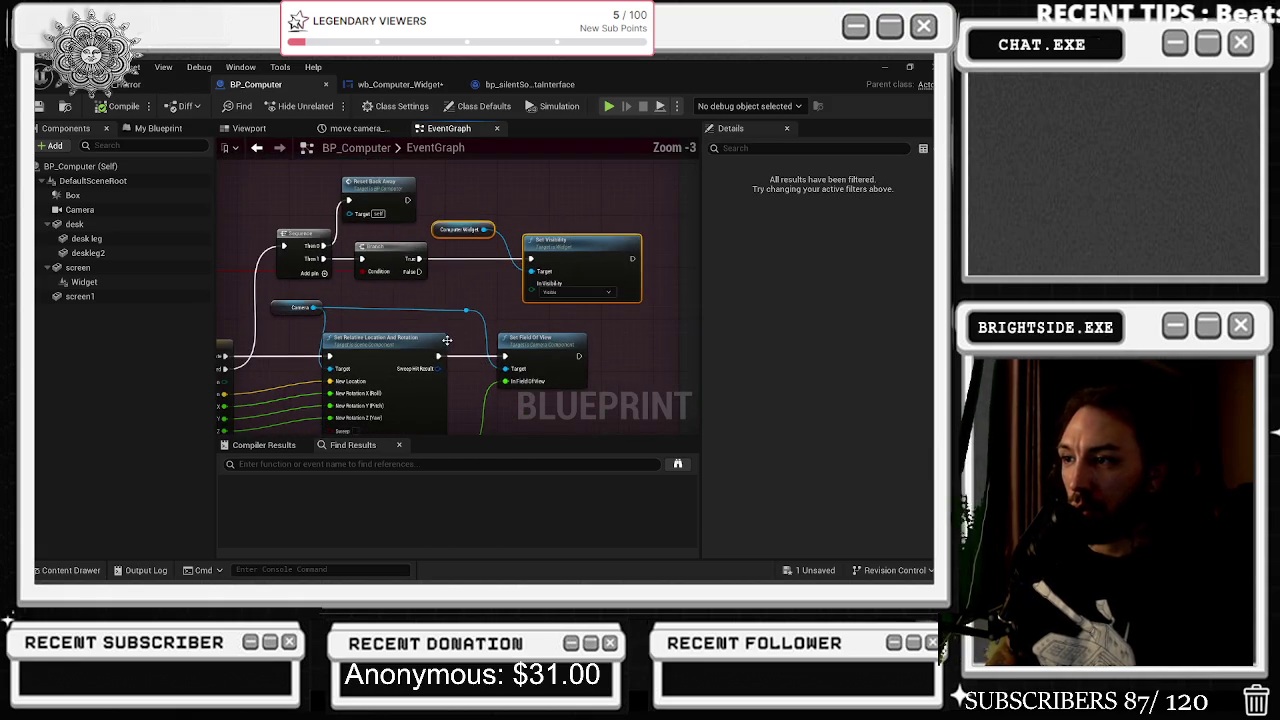
scroll(613, 308, down, 4)
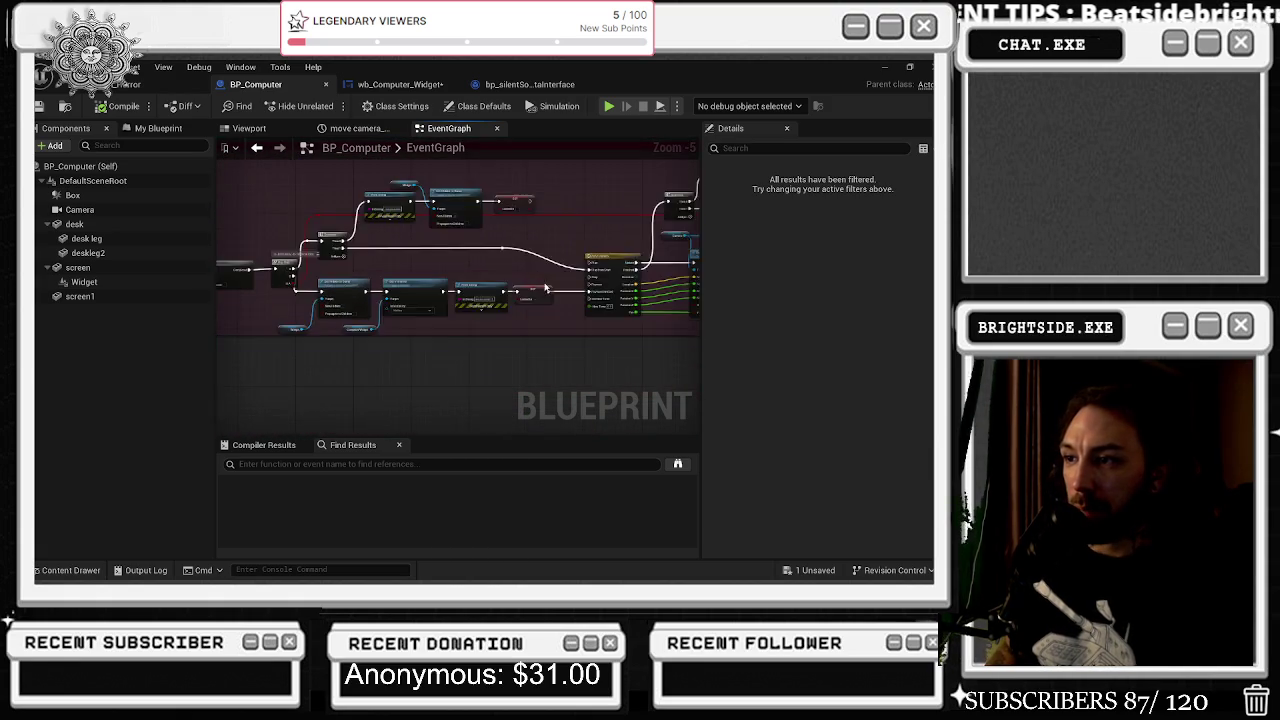
scroll(510, 287, up, 5)
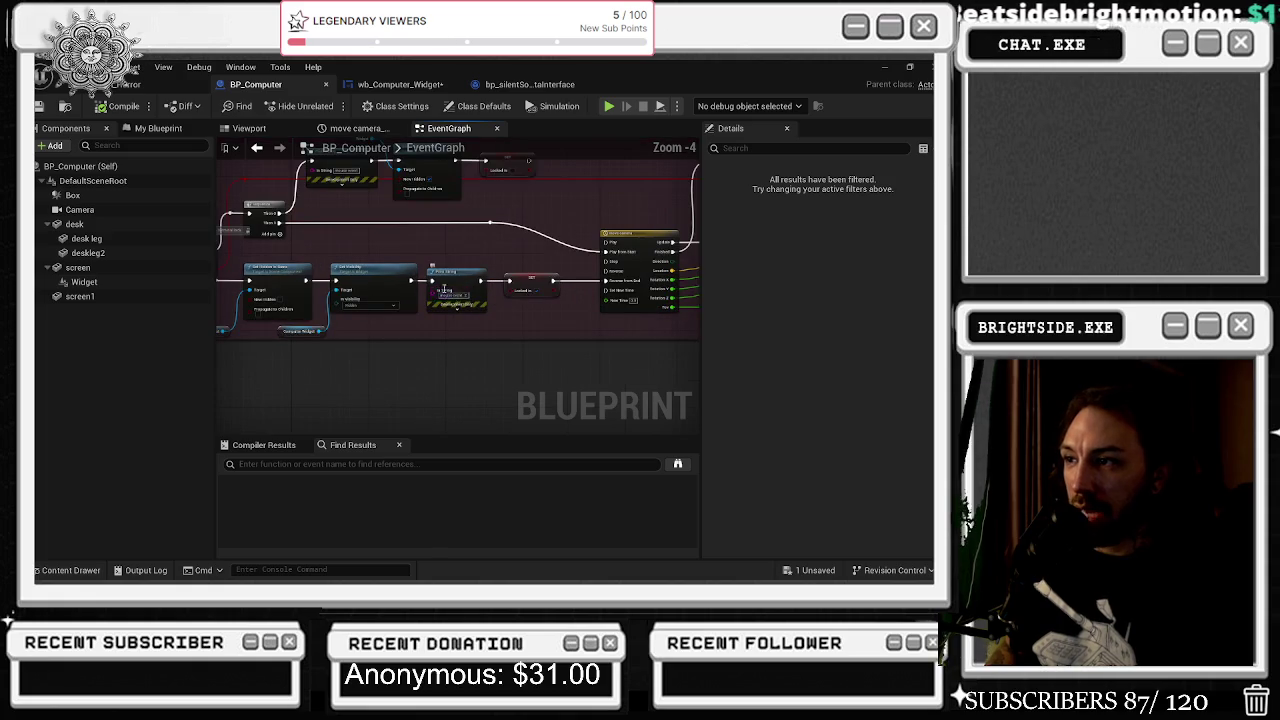
drag(548, 288, 283, 368)
- Survey the widget's IA_Move, Branch, Do Once and Set View Target nodes and Event Destruct cleanup
click(395, 84)
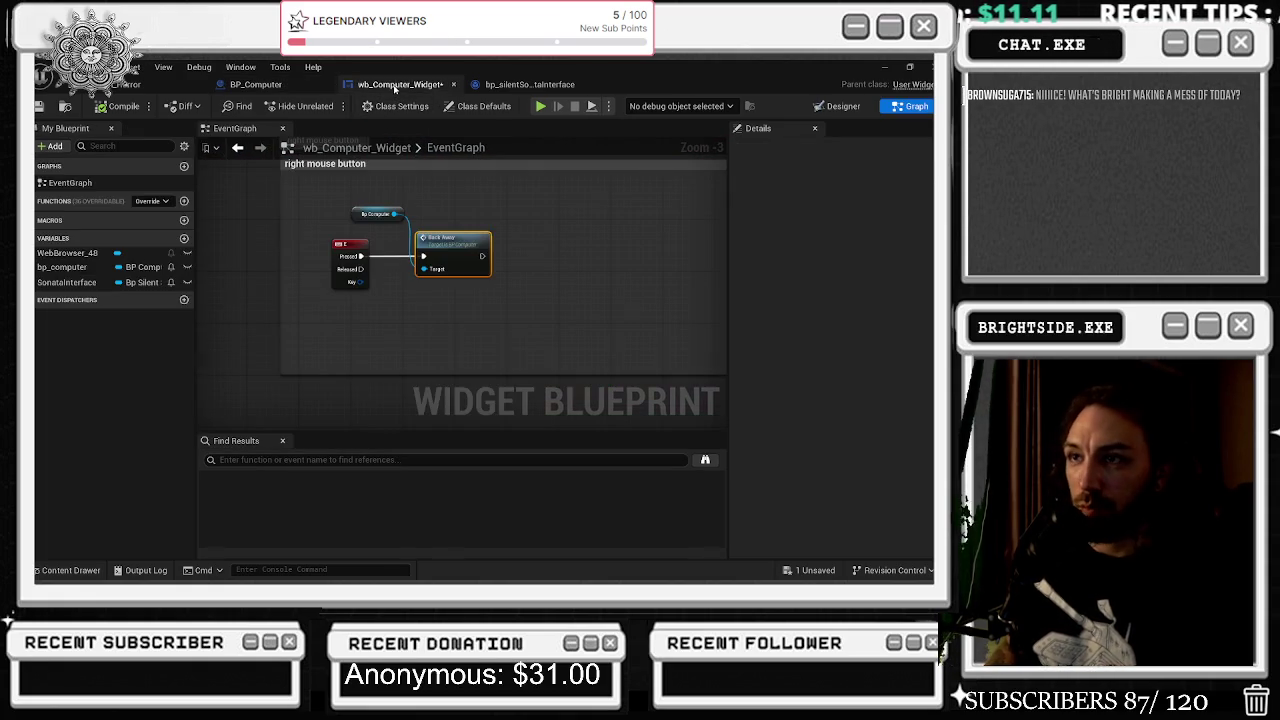
scroll(450, 245, up, 1)
drag(450, 245, 233, 263)
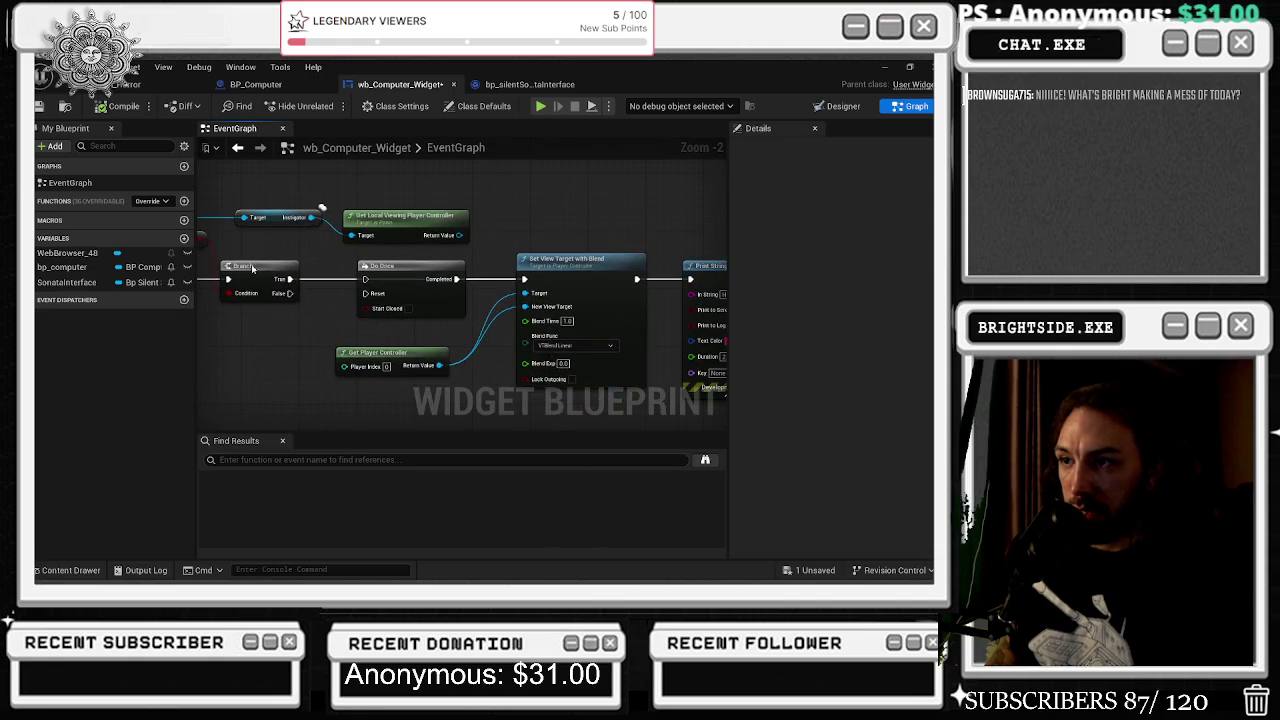
drag(401, 267, 598, 262)
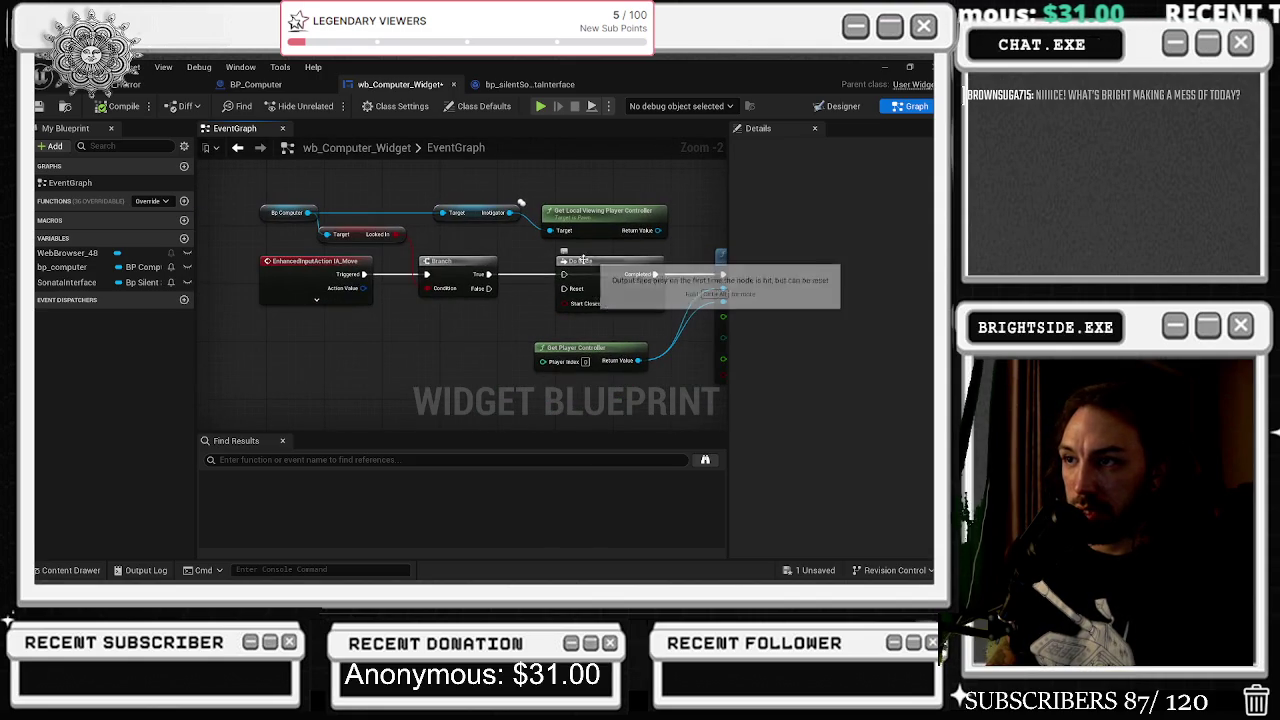
mouse_move(255, 195)
mouse_down()
mouse_move(525, 315)
mouse_move(333, 303)
mouse_up()
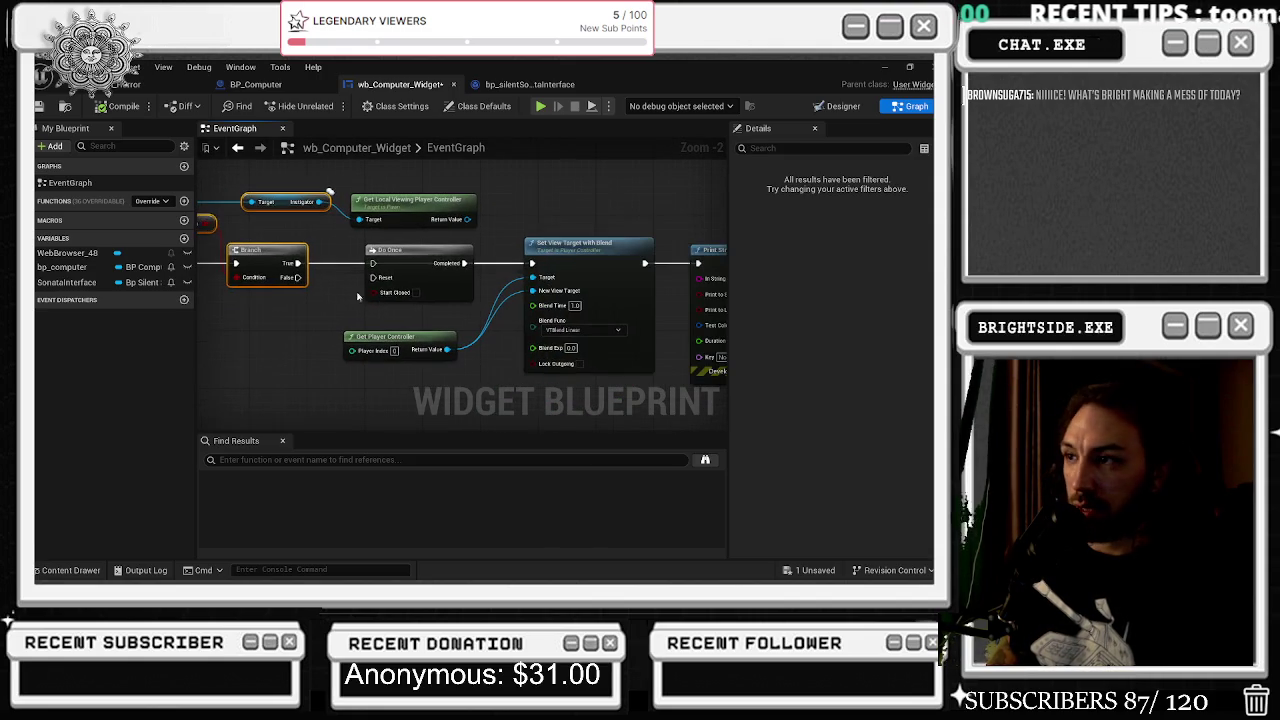
mouse_move(430, 232)
mouse_down()
mouse_move(590, 372)
mouse_move(556, 415)
mouse_up()
mouse_move(700, 319)
mouse_down()
mouse_move(493, 277)
mouse_move(368, 200)
mouse_move(198, 141)
mouse_up()
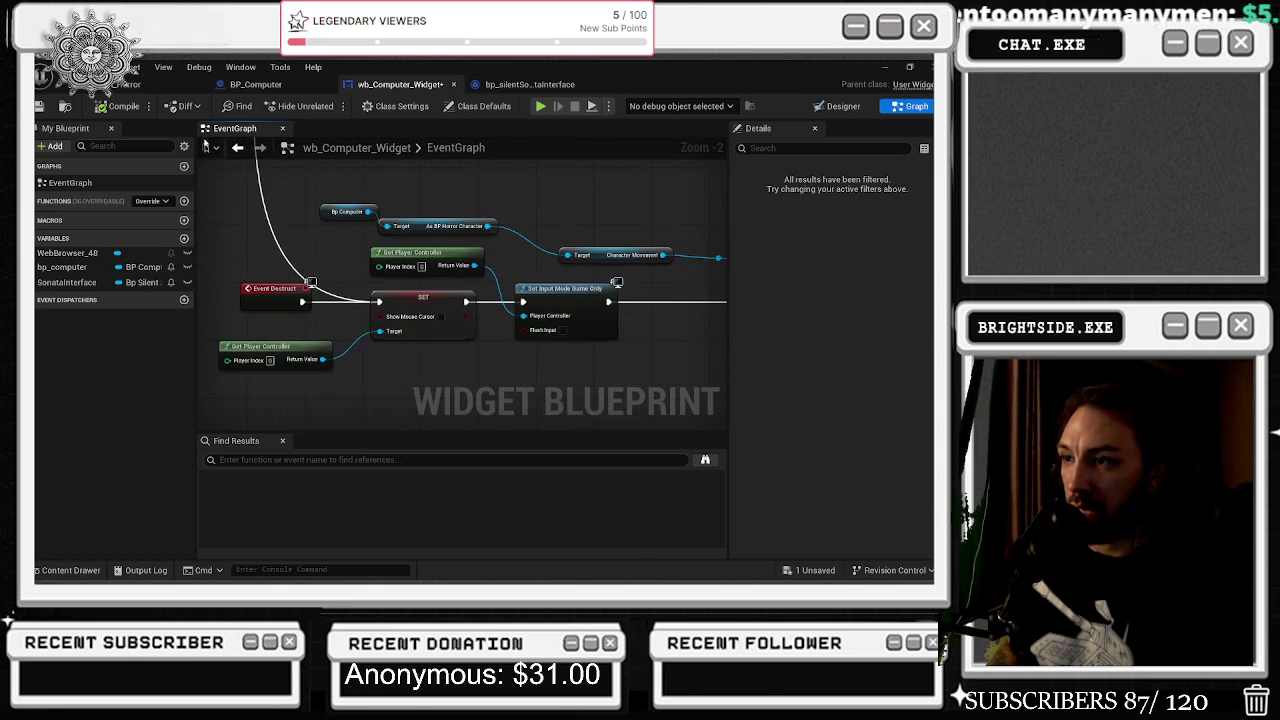
mouse_move(205, 278)
mouse_down()
mouse_move(440, 386)
mouse_move(551, 370)
mouse_up()
- Wire Get Player Controller into Set Input Mode Game Only, then review the Set Movement Mode nodes
drag(466, 265, 523, 315)
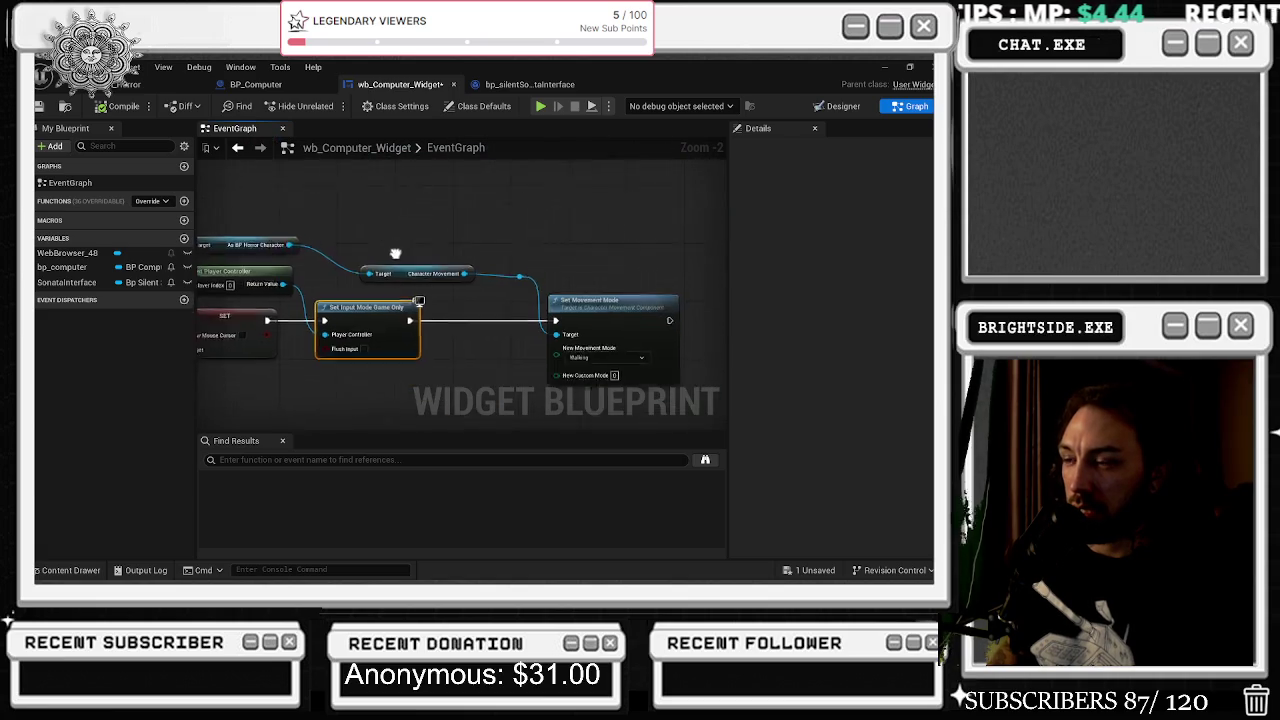
mouse_move(395, 252)
mouse_down()
mouse_move(375, 213)
mouse_move(414, 198)
mouse_move(406, 263)
mouse_up()
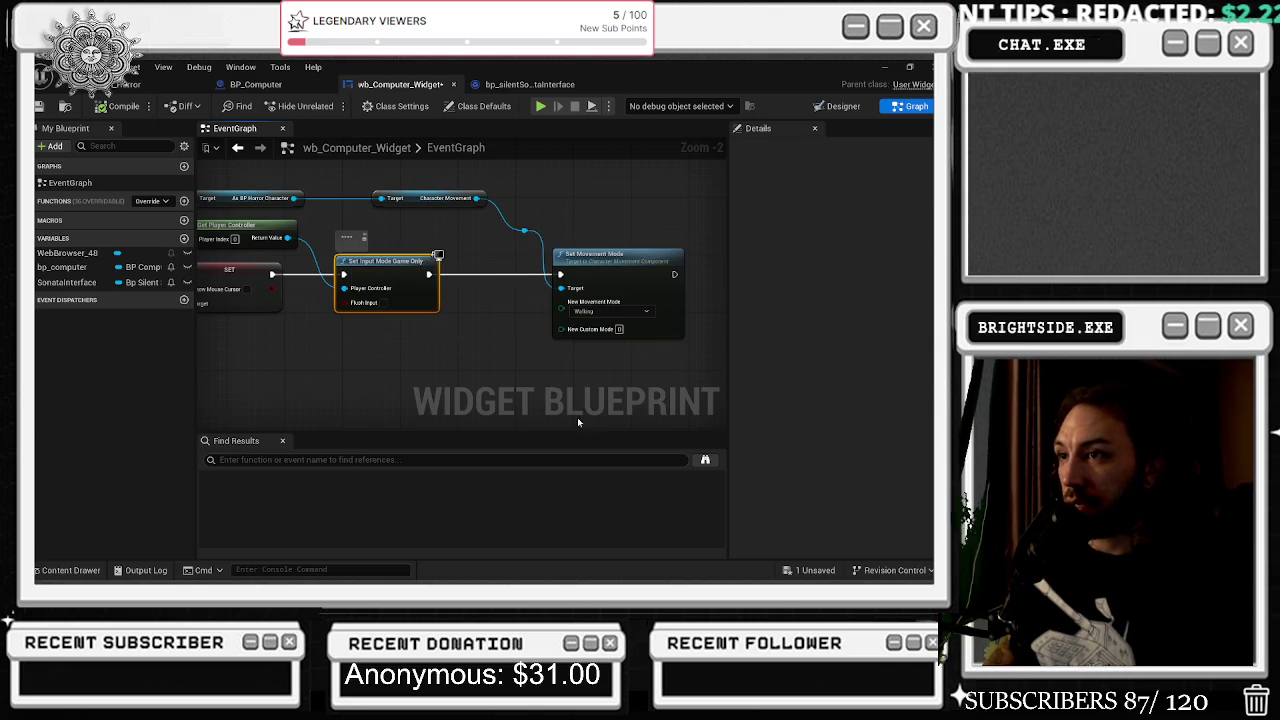
scroll(519, 280, down, 3)
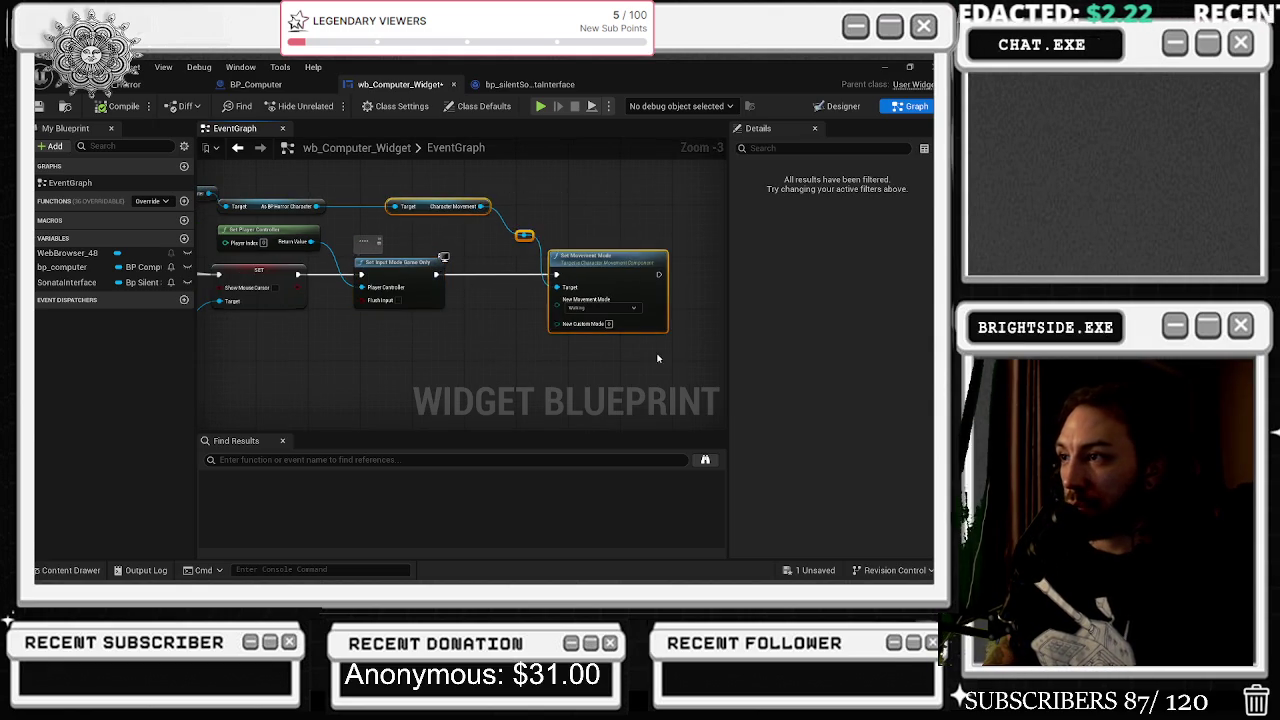
scroll(330, 273, up, 2)
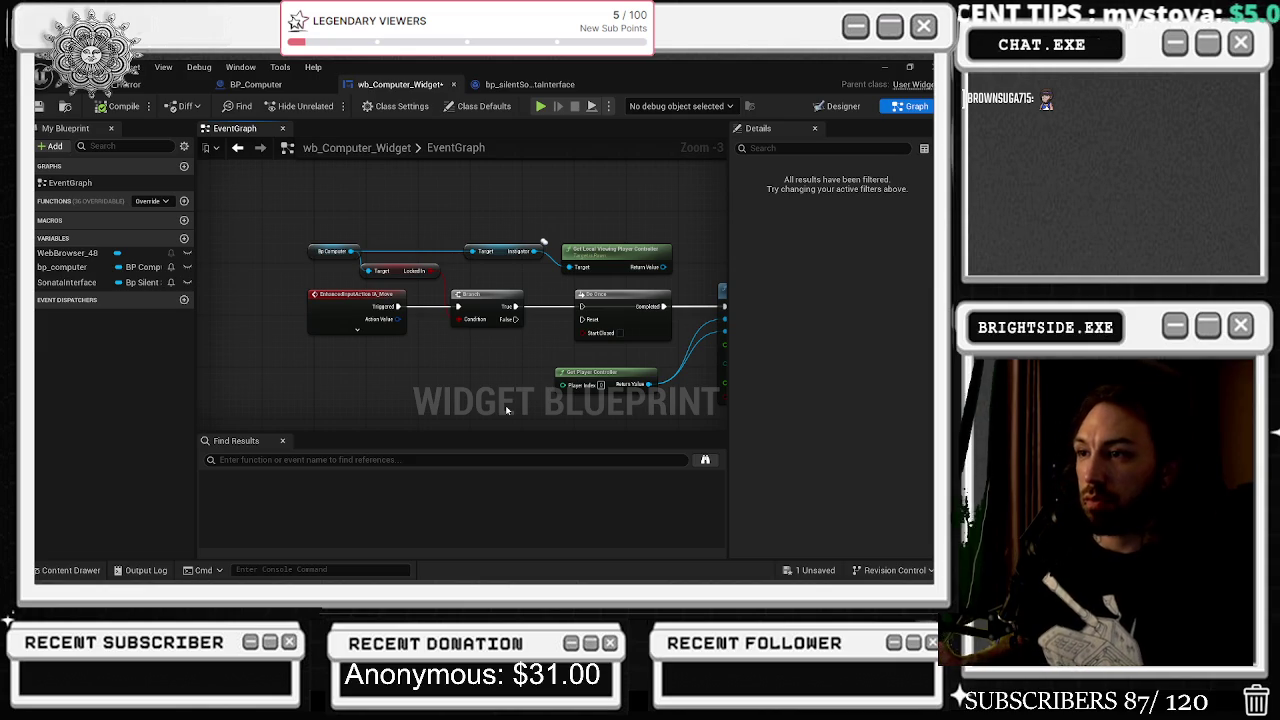
mouse_move(506, 410)
mouse_down()
mouse_move(366, 391)
mouse_move(452, 380)
mouse_up()
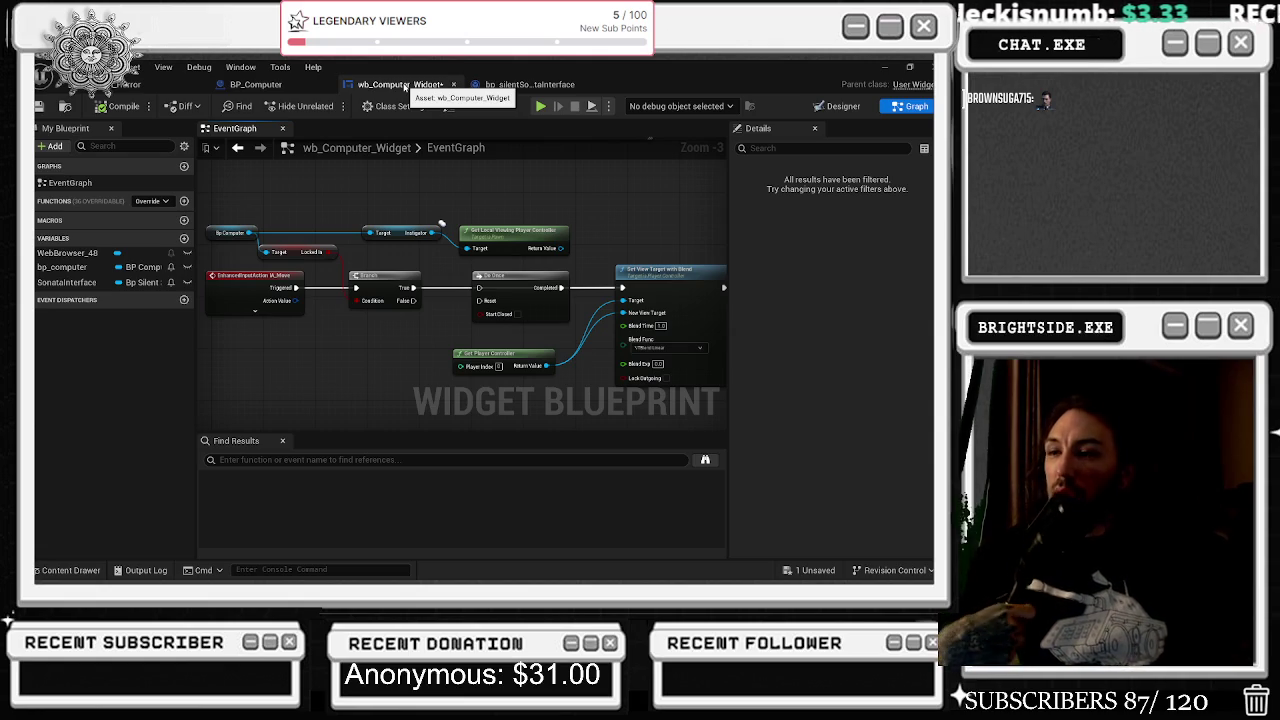
mouse_move(420, 330)
mouse_down()
mouse_move(380, 220)
mouse_move(400, 245)
mouse_up()
scroll(400, 245, down, 1)
drag(485, 270, 560, 415)
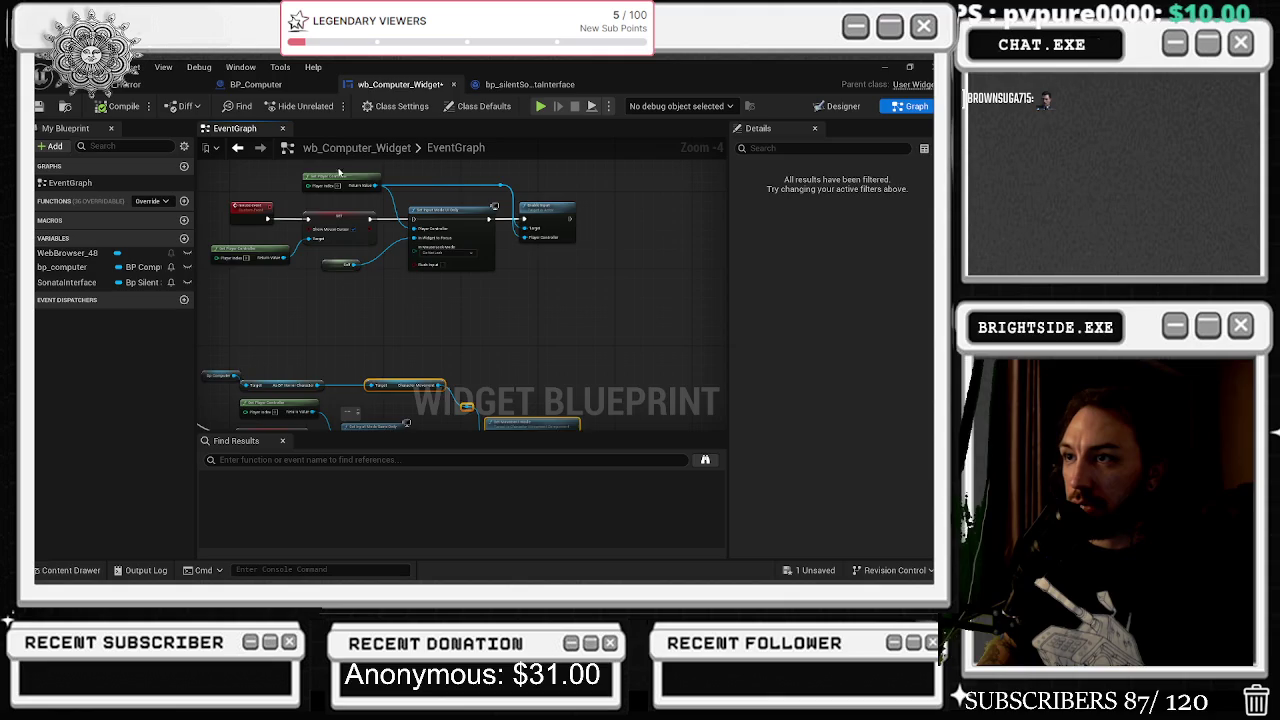
- Add a Disable Input node via 'disa' and chain Set Movement Mode's execution into it
scroll(449, 294, up, 1)
scroll(407, 298, up, 1)
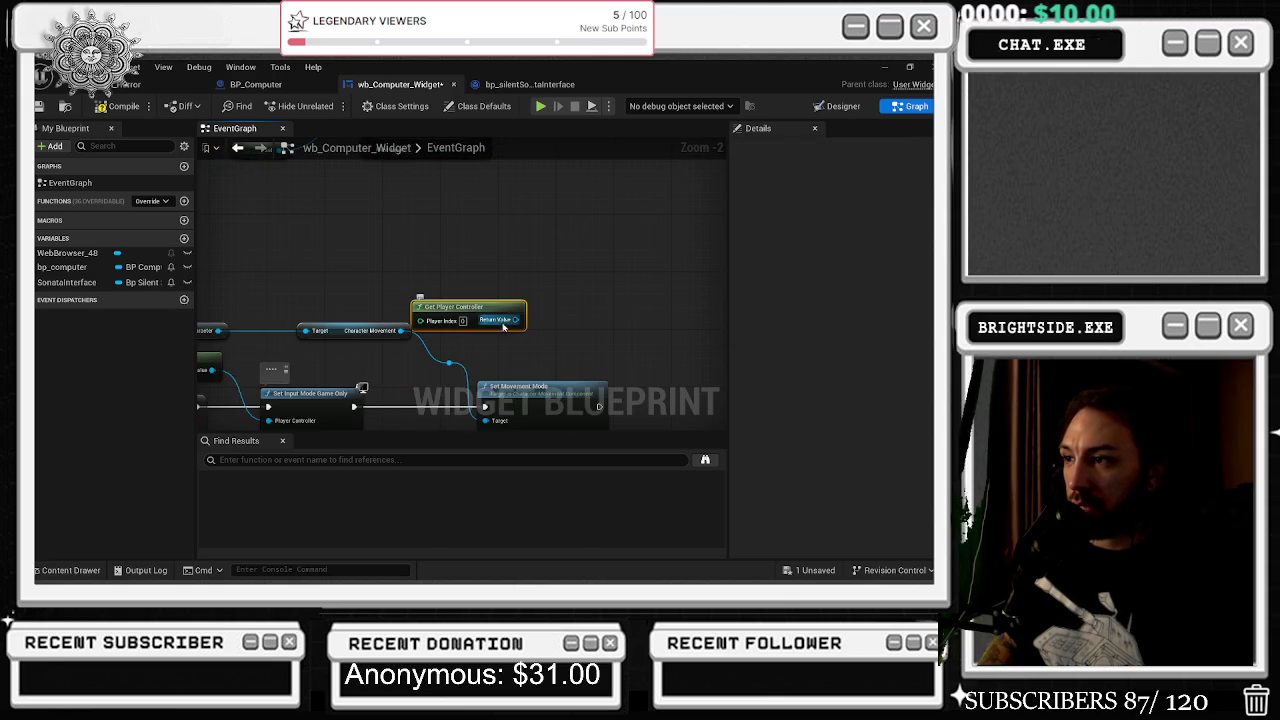
drag(499, 326, 572, 350)
text(disa)
key(Return)
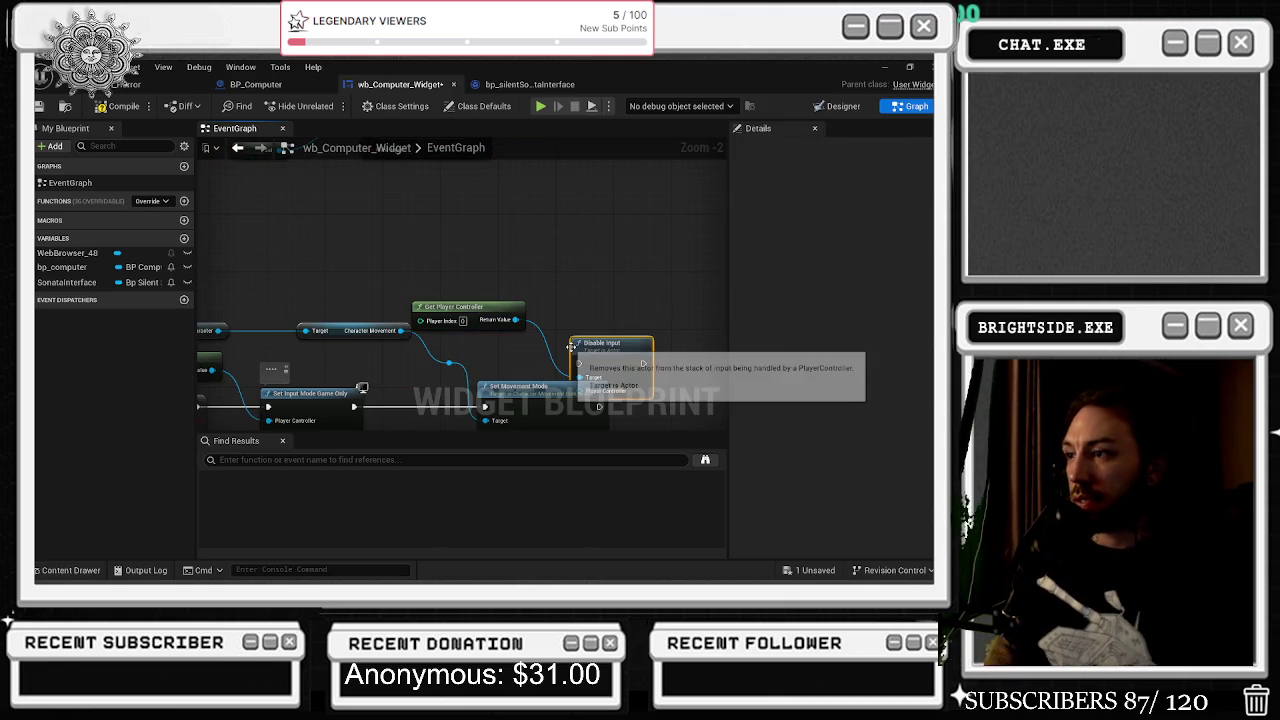
scroll(460, 330, up, 2)
drag(371, 361, 440, 348)
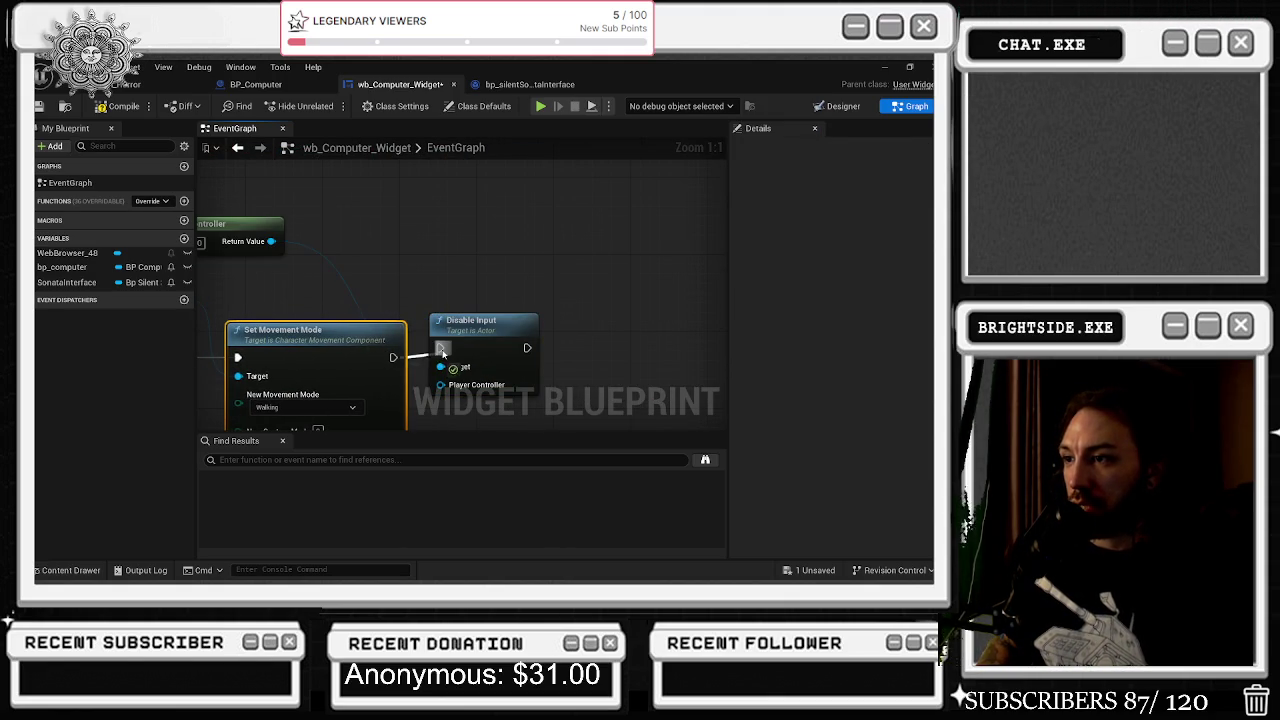
drag(489, 242, 630, 192)
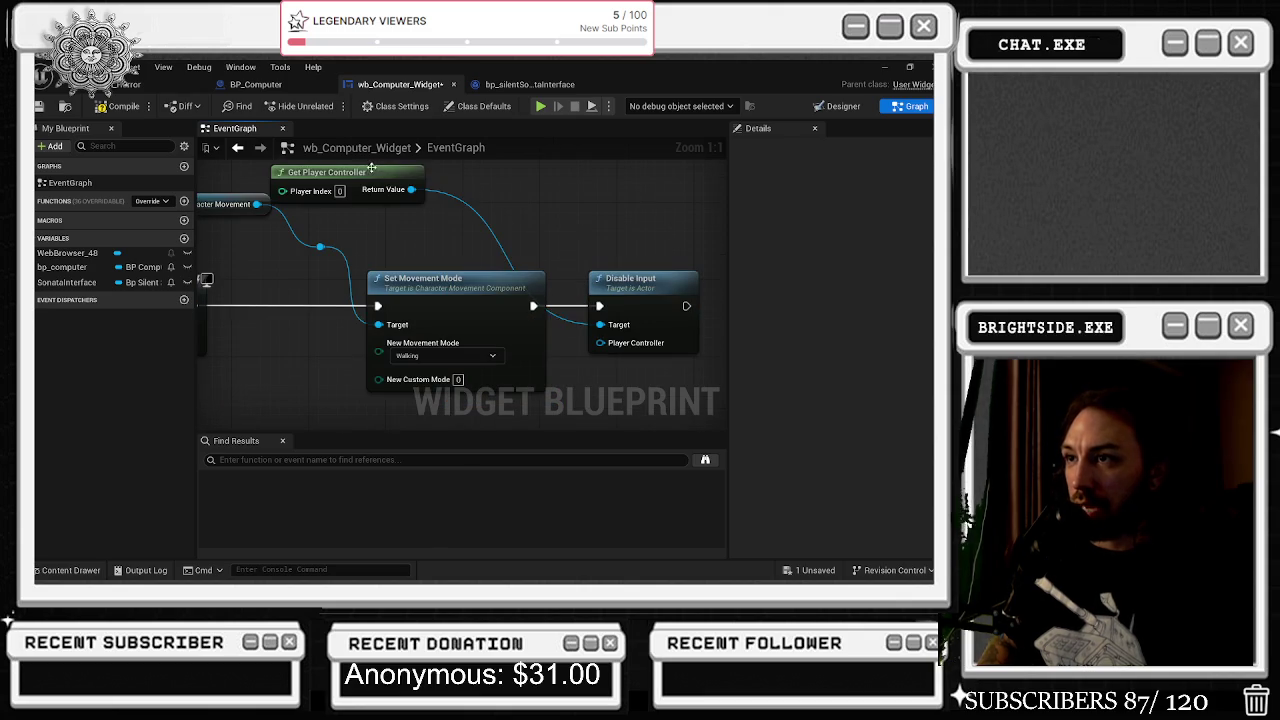
- Connect Get Player Controller to Disable Input's Target, then save and recompile the widget
drag(371, 168, 498, 206)
drag(723, 431, 543, 405)
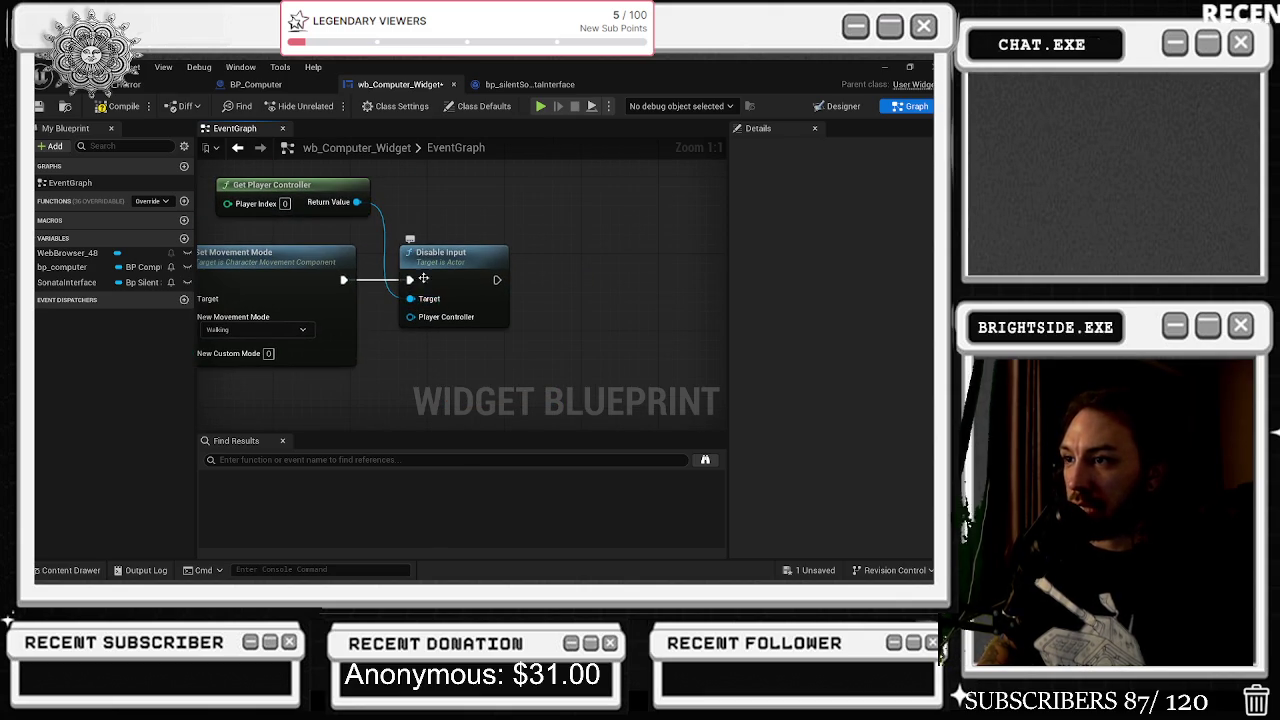
drag(413, 306, 410, 320)
drag(519, 266, 616, 327)
key(ctrl+s)
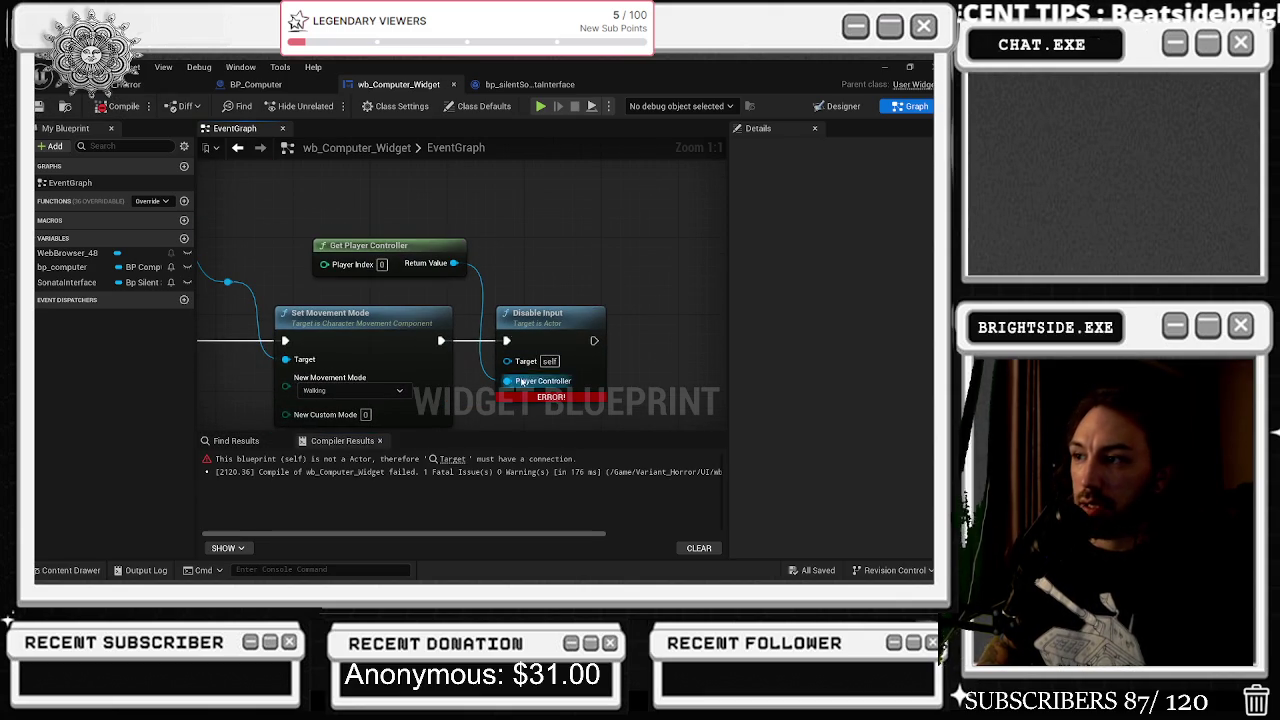
drag(508, 380, 508, 360)
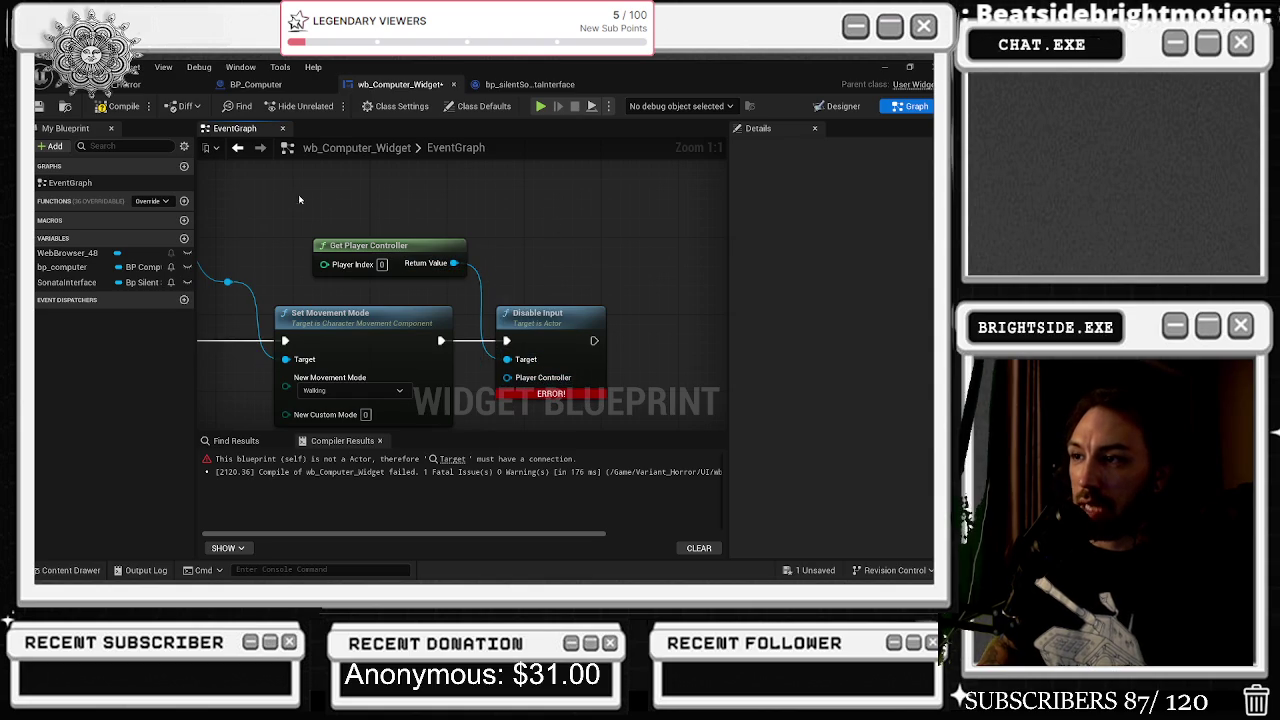
click(124, 106)
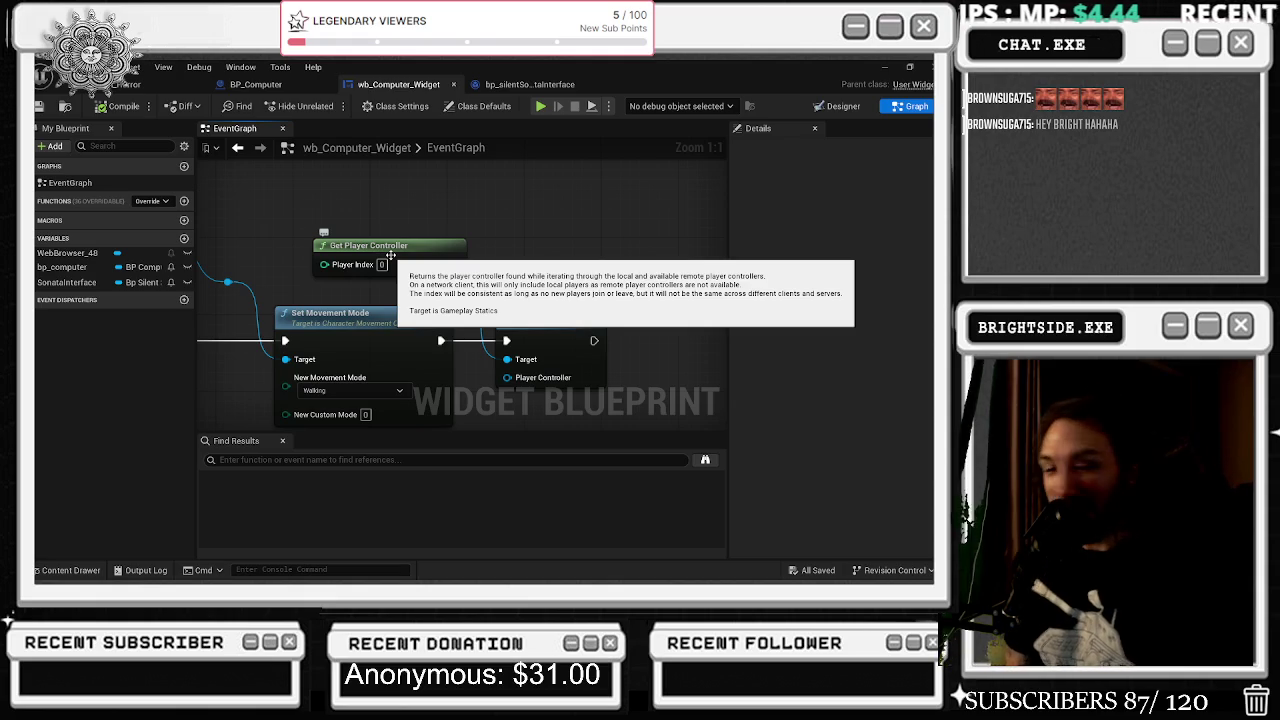
- Shift the Get Player Controller and Disable Input nodes slightly right, then go back to the level editor
mouse_move(369, 217)
mouse_down()
mouse_move(522, 316)
mouse_move(540, 296)
mouse_up()
mouse_move(626, 208)
mouse_down()
mouse_move(541, 339)
mouse_move(467, 375)
mouse_move(459, 362)
mouse_up()
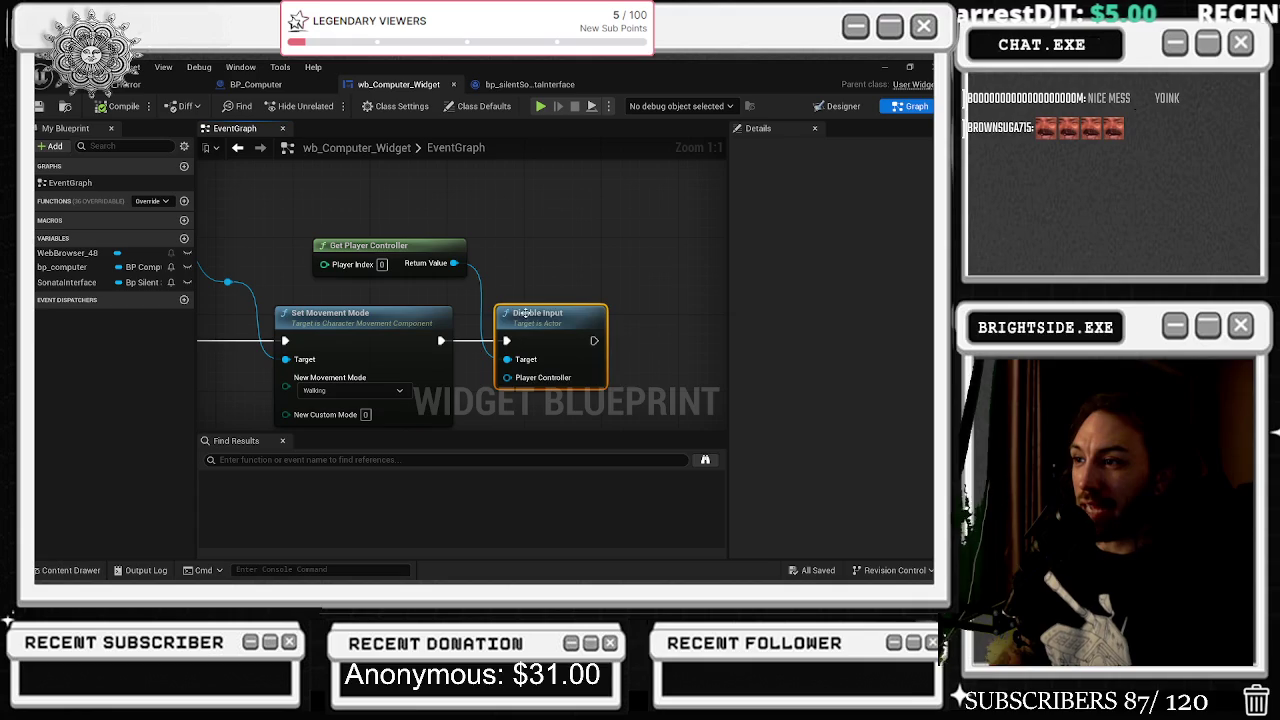
drag(530, 314, 559, 314)
drag(445, 263, 464, 263)
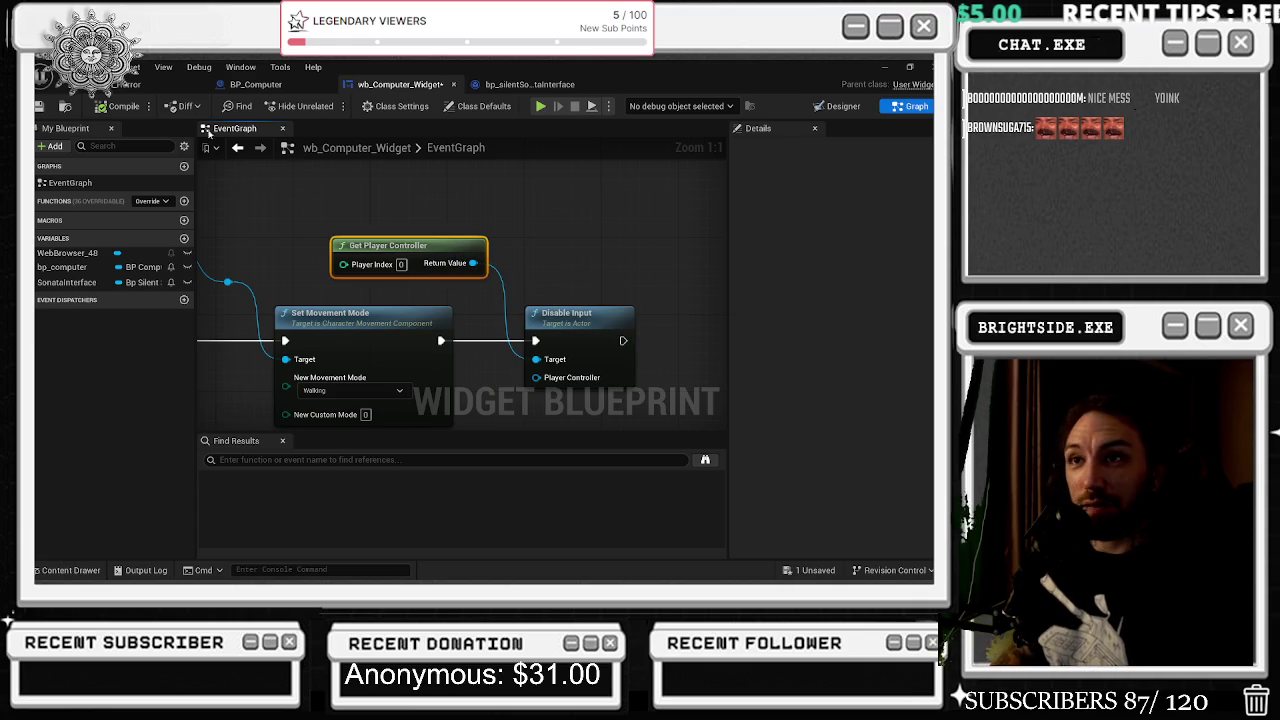
click(120, 84)
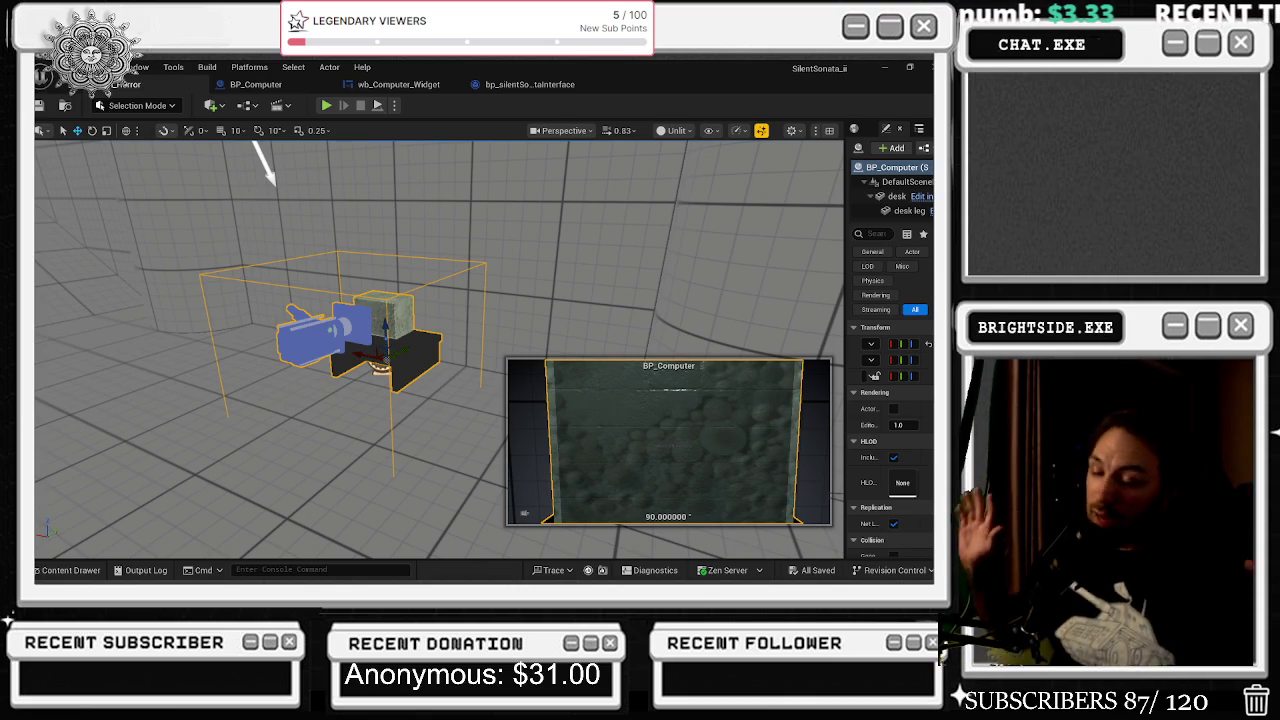
- Switch to YouTube, set the Tomorrowland video to 144p, and minimize the browser
key(alt+Tab)
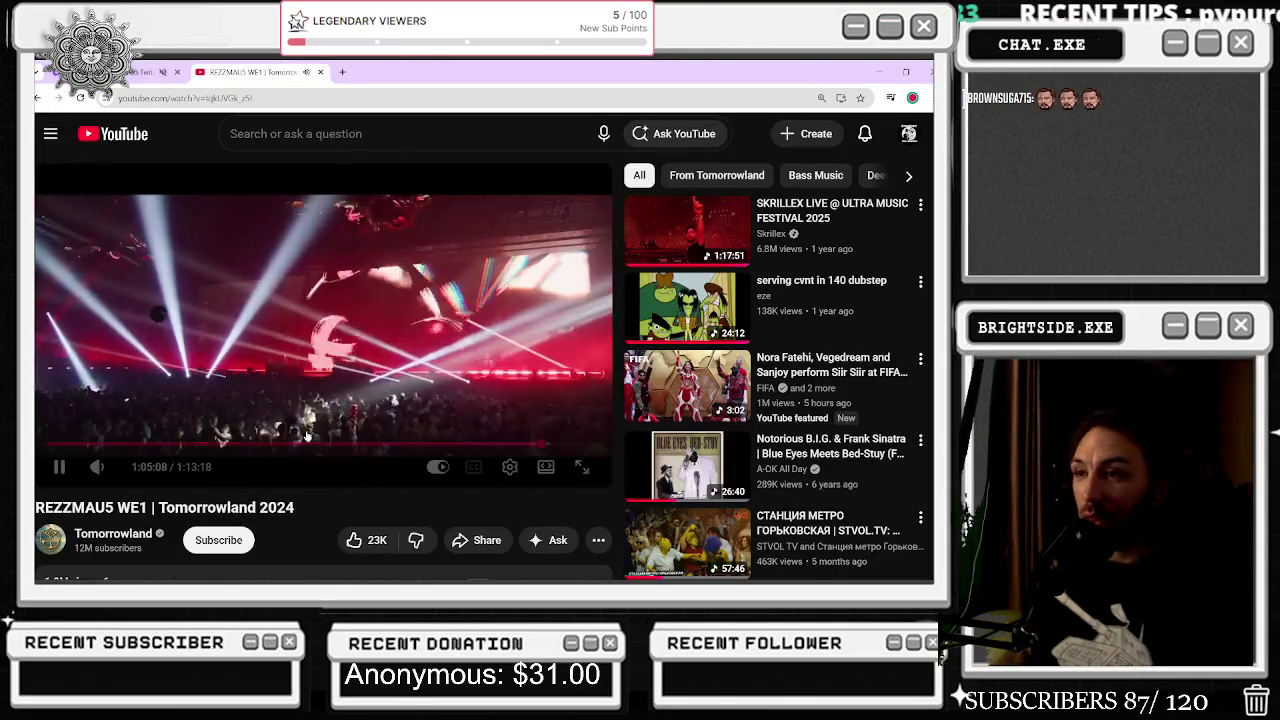
click(510, 468)
click(503, 414)
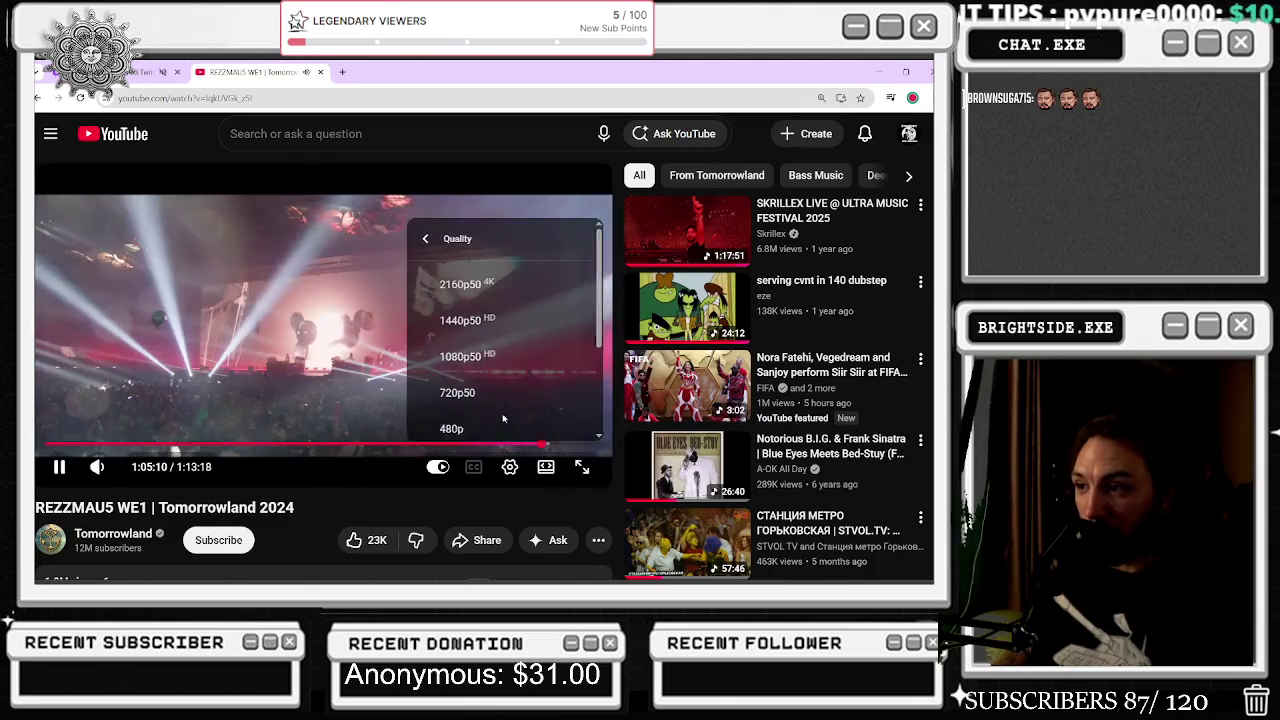
scroll(487, 322, down, 5)
click(477, 320)
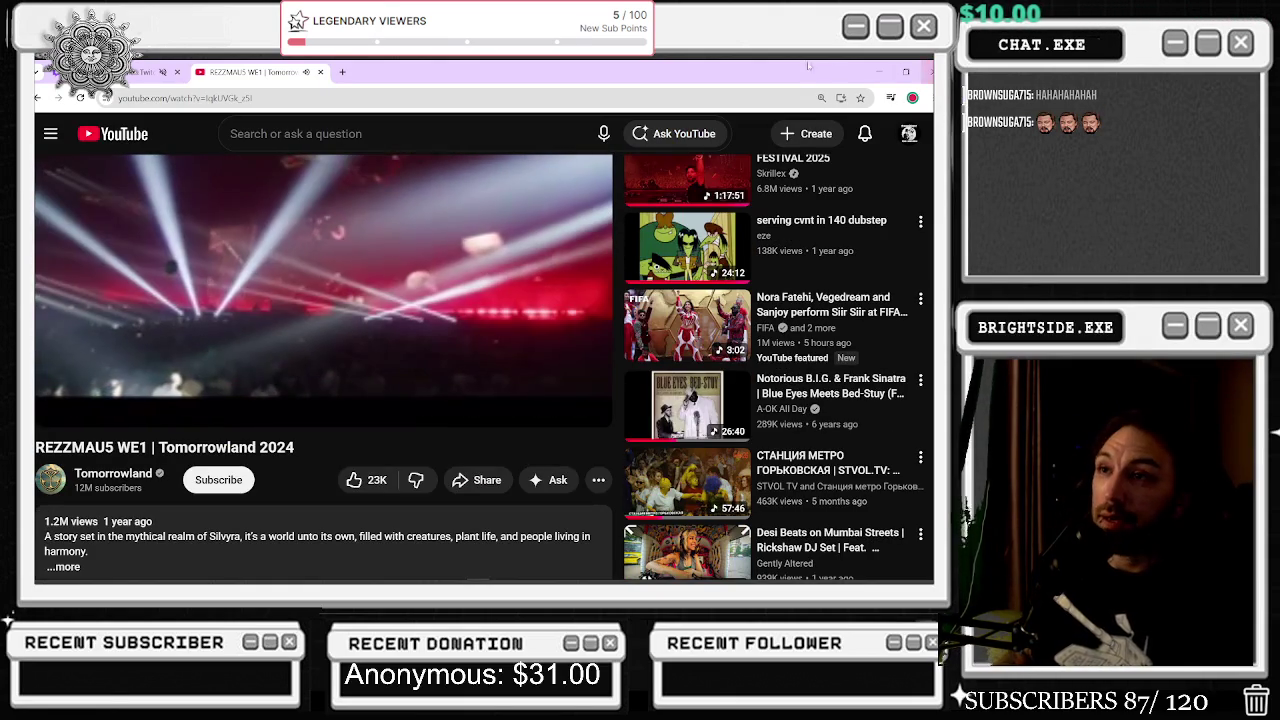
click(879, 70)
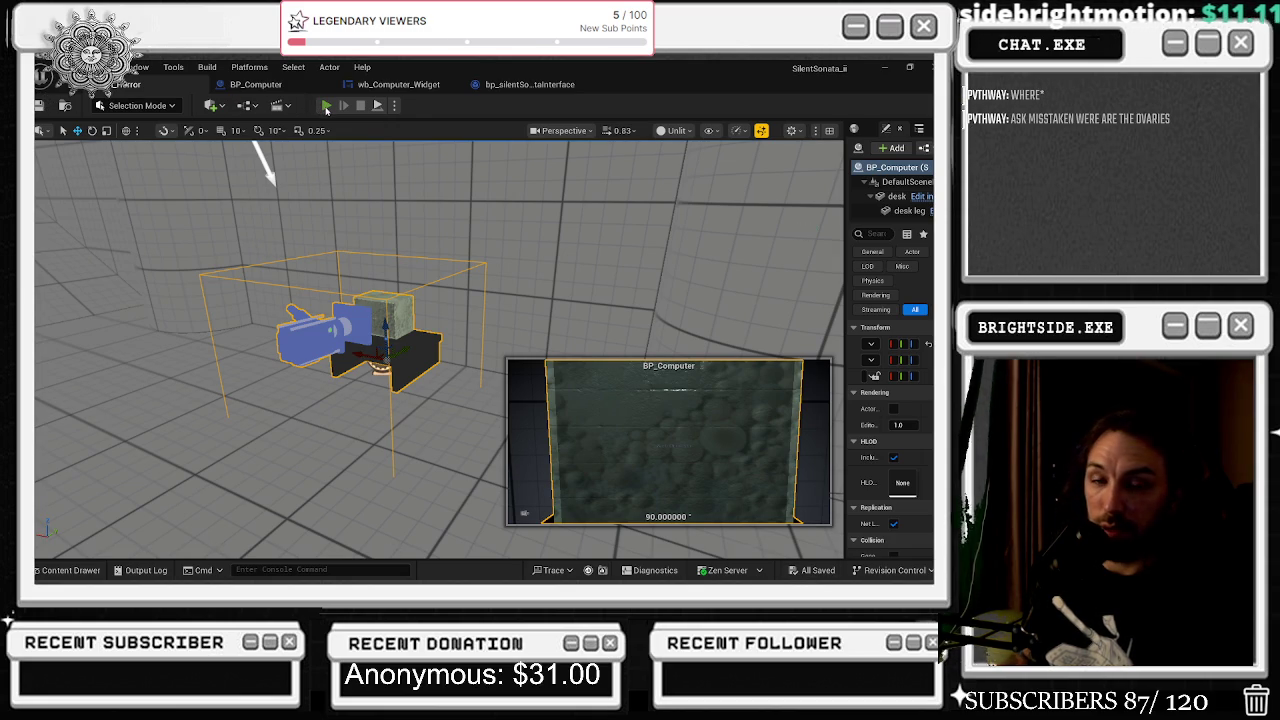
- Start a play-in-editor session with the level editor's green Play button
click(326, 106)
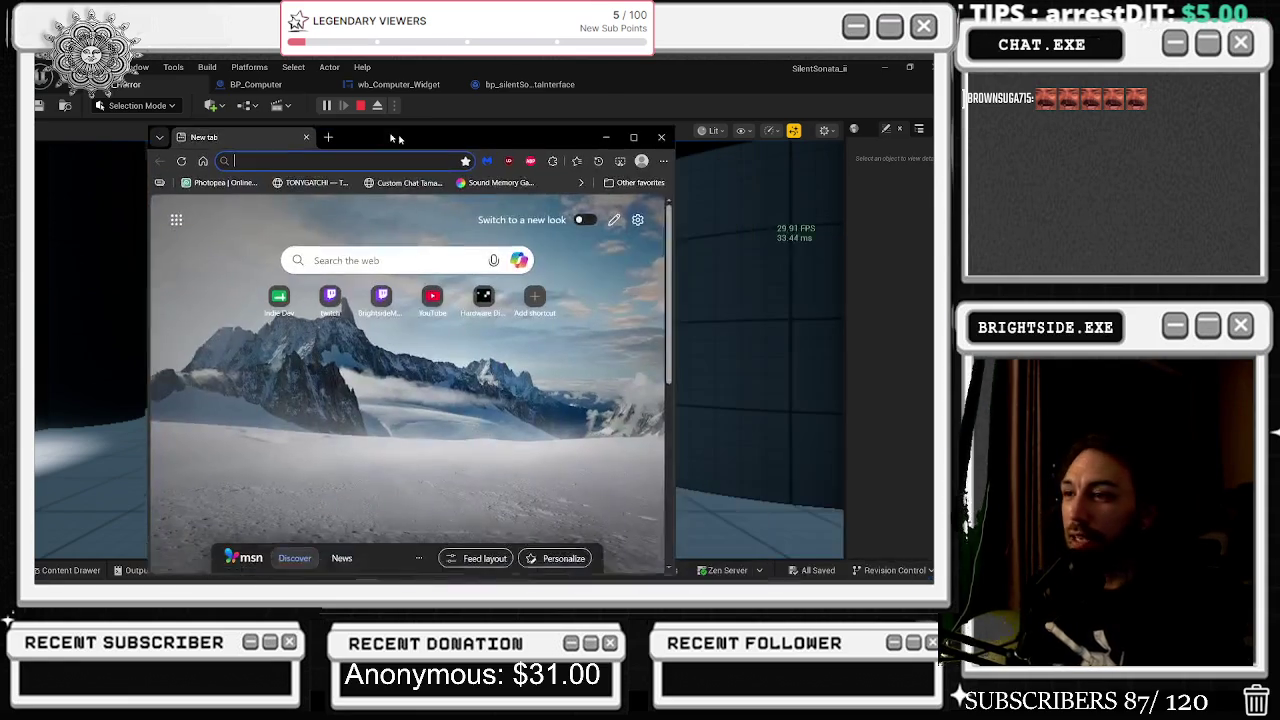
- Search 'mcgraw hill' in a new Edge window and open the McGraw Hill website result
drag(406, 140, 394, 116)
text(mcg)
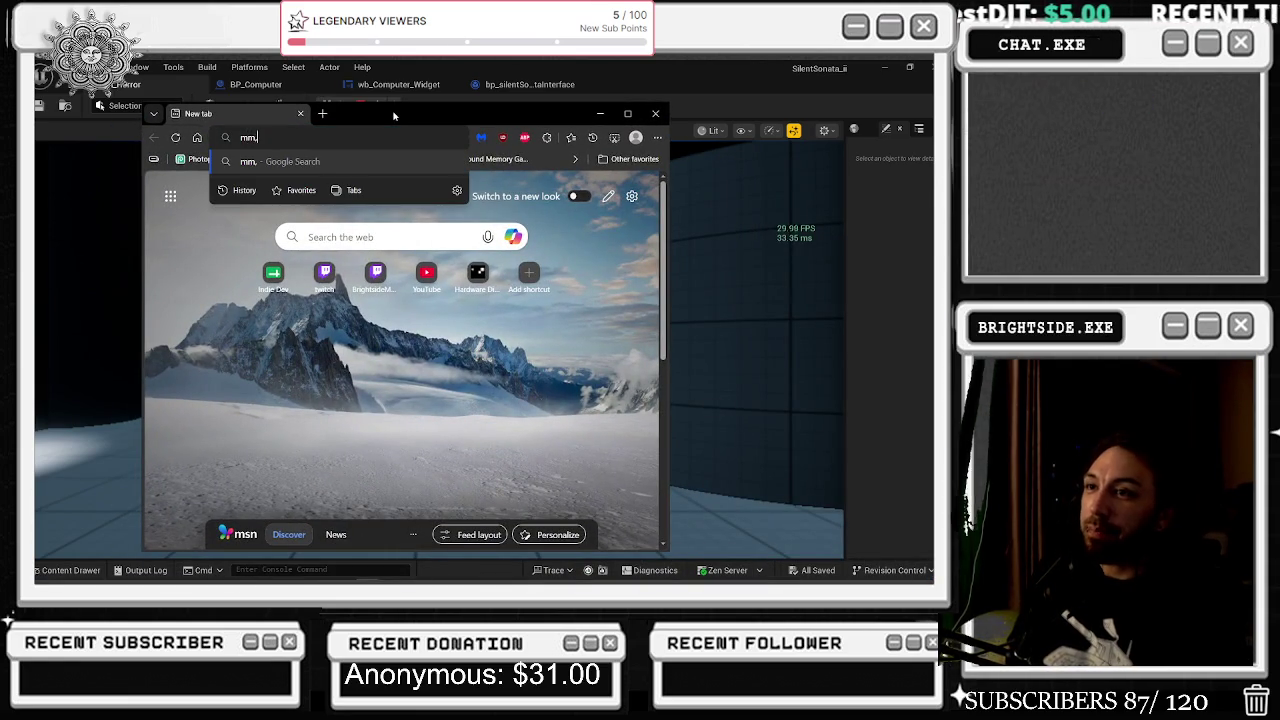
text(raw hill)
key(Return)
click(205, 303)
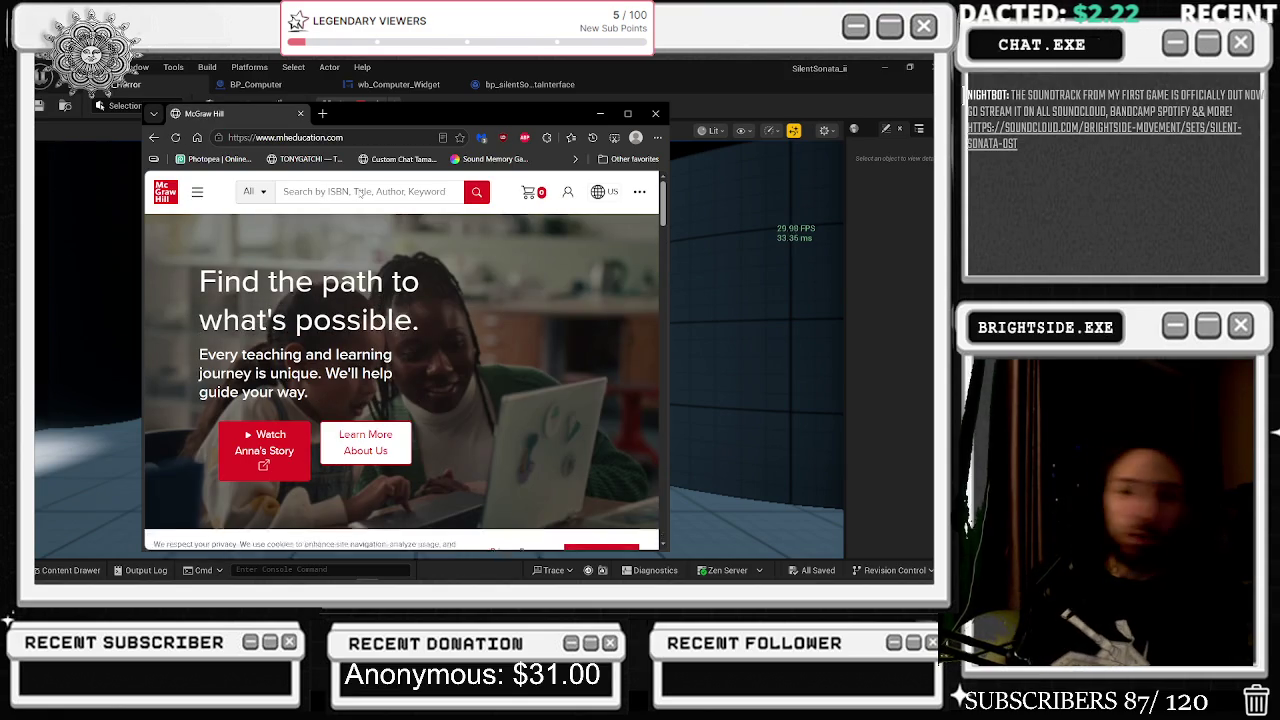
- Dismiss the Malwarebytes popup, browse the maximized McGraw Hill homepage, then return to the search results
click(638, 185)
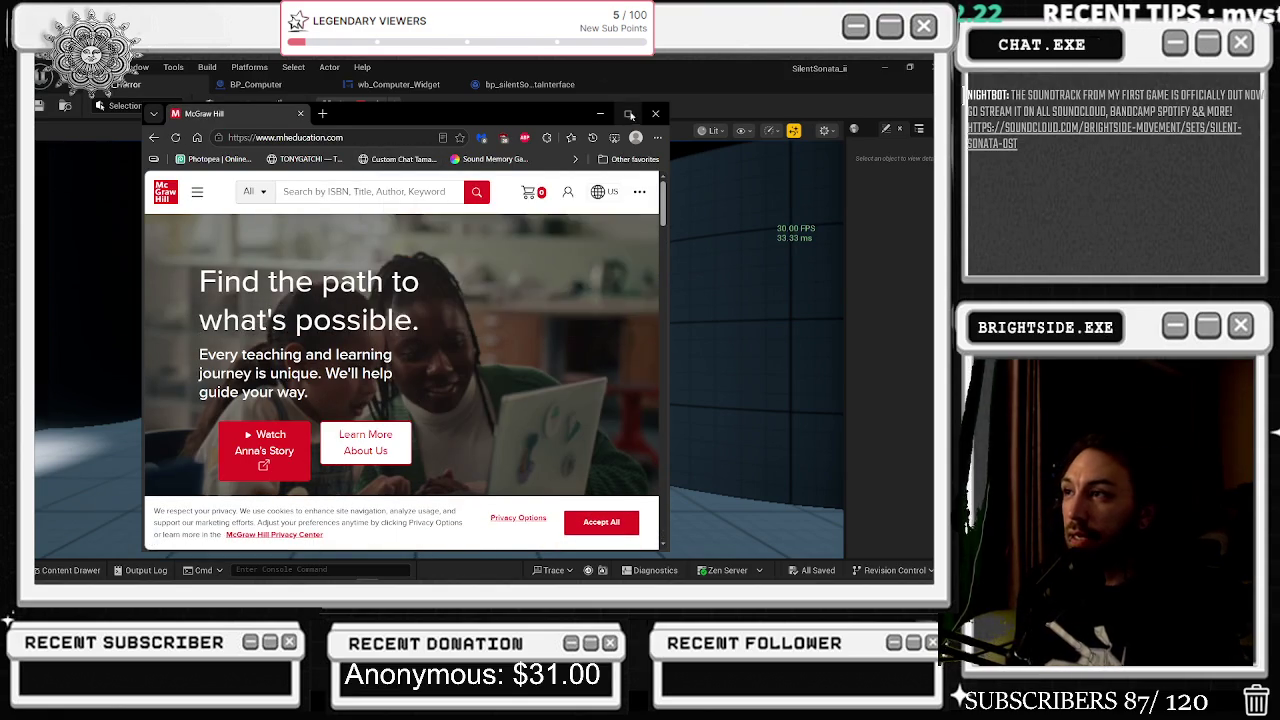
click(627, 113)
scroll(613, 230, down, 2)
scroll(613, 230, down, 3)
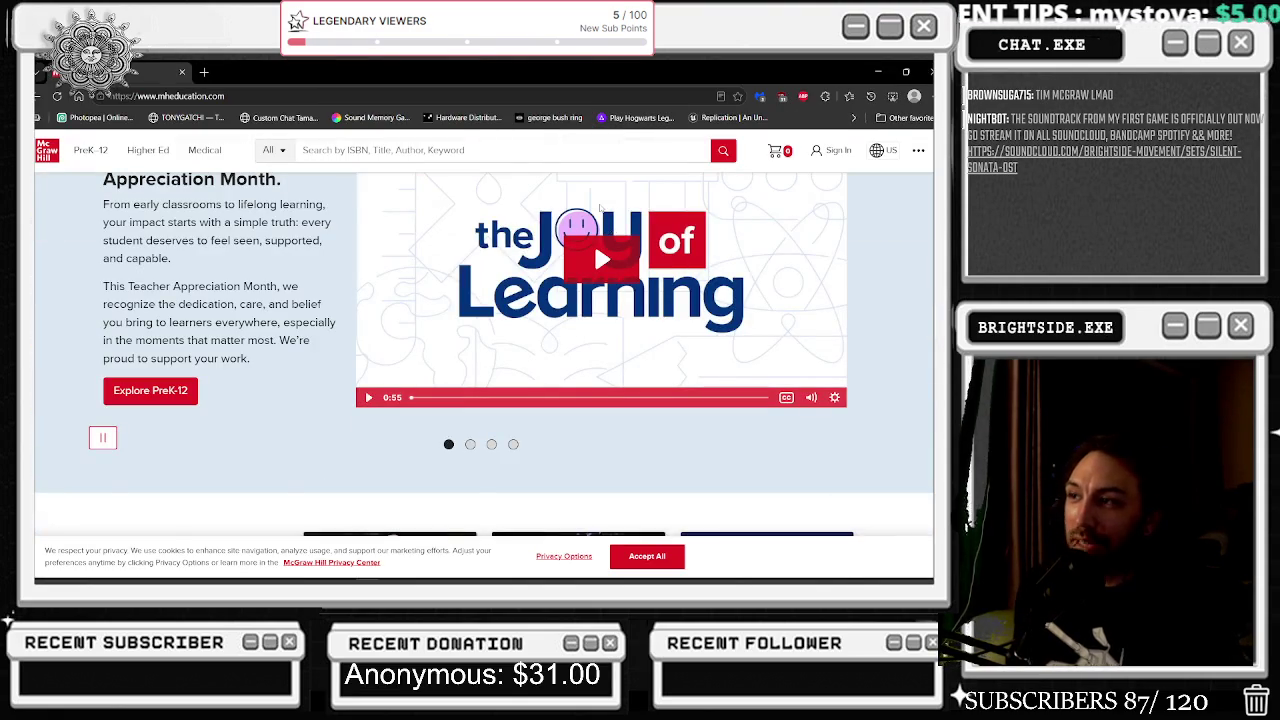
scroll(570, 200, down, 2)
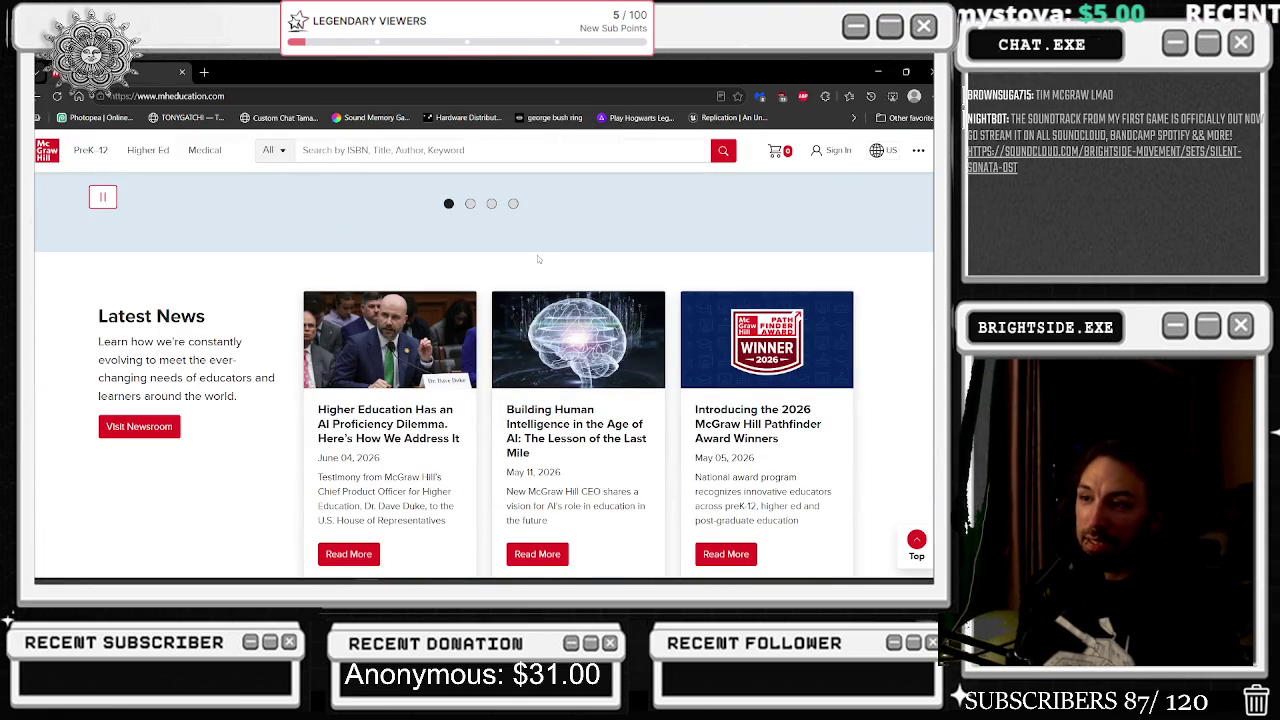
scroll(532, 266, down, 3)
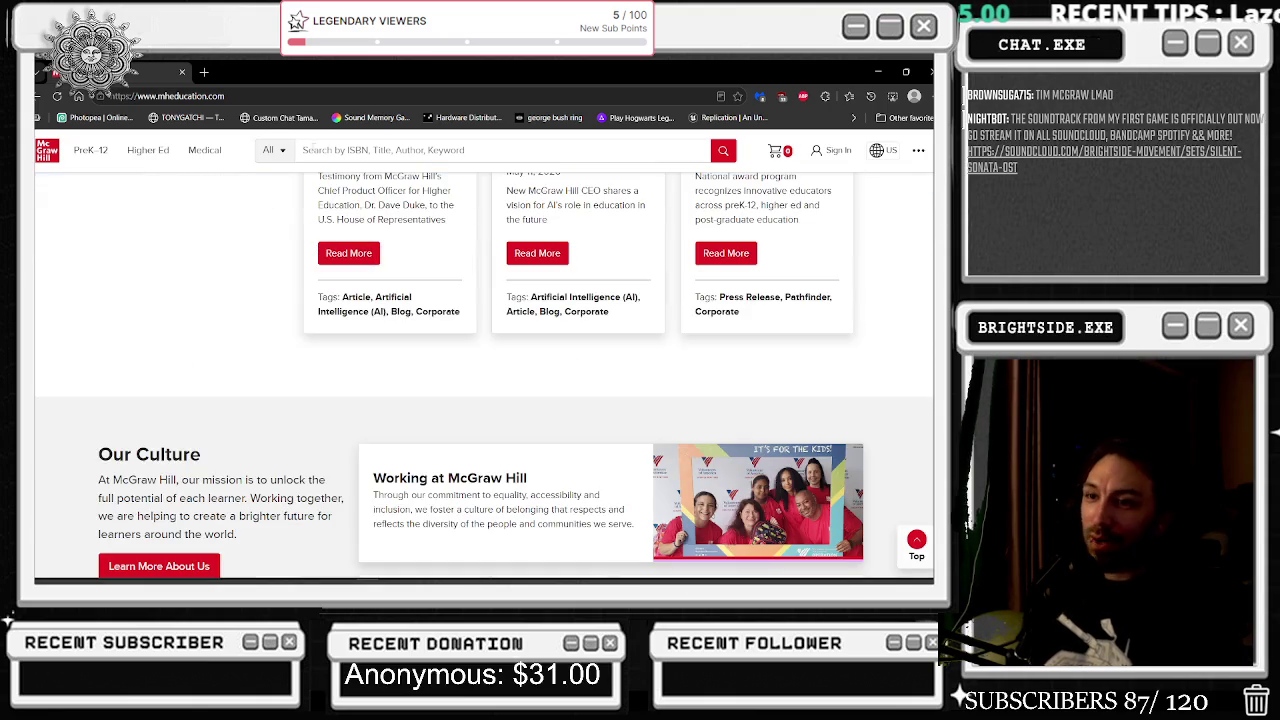
click(40, 96)
mouse_move(485, 72)
mouse_down()
mouse_move(363, 297)
mouse_move(391, 529)
mouse_move(413, 437)
mouse_up()
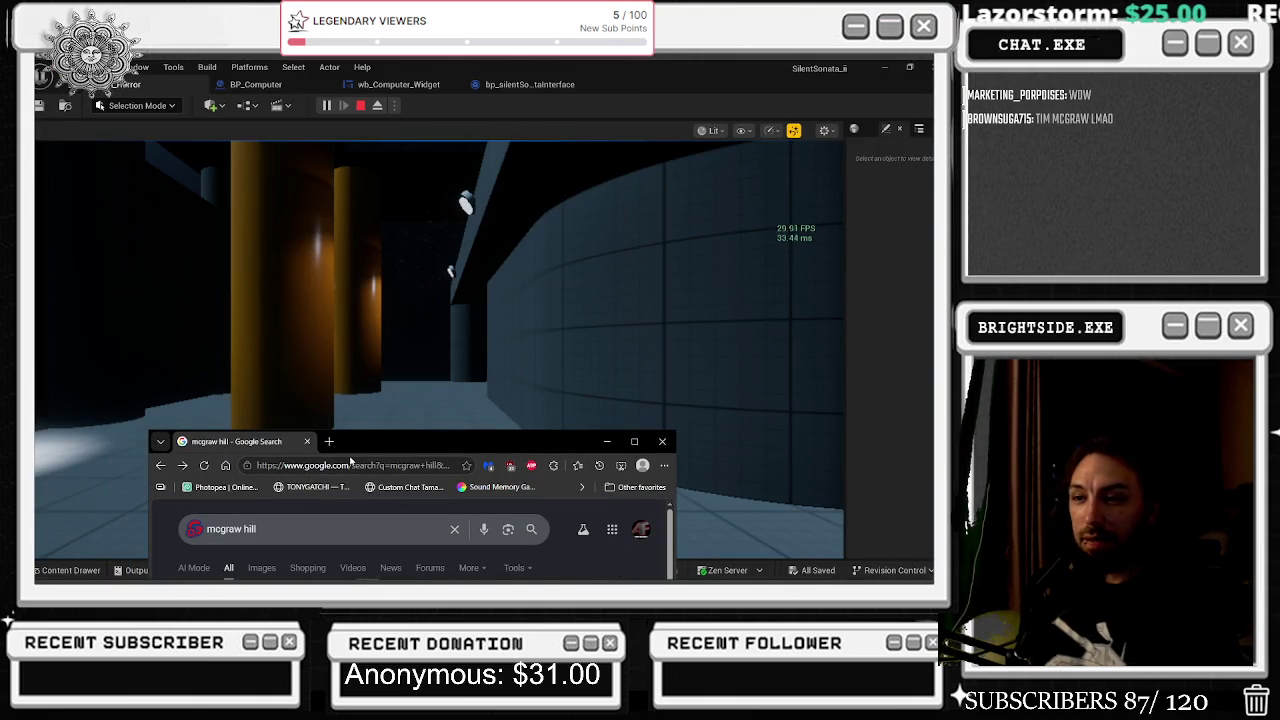
- Close the browser, stop the play session, and close the Play In Editor error log
click(305, 442)
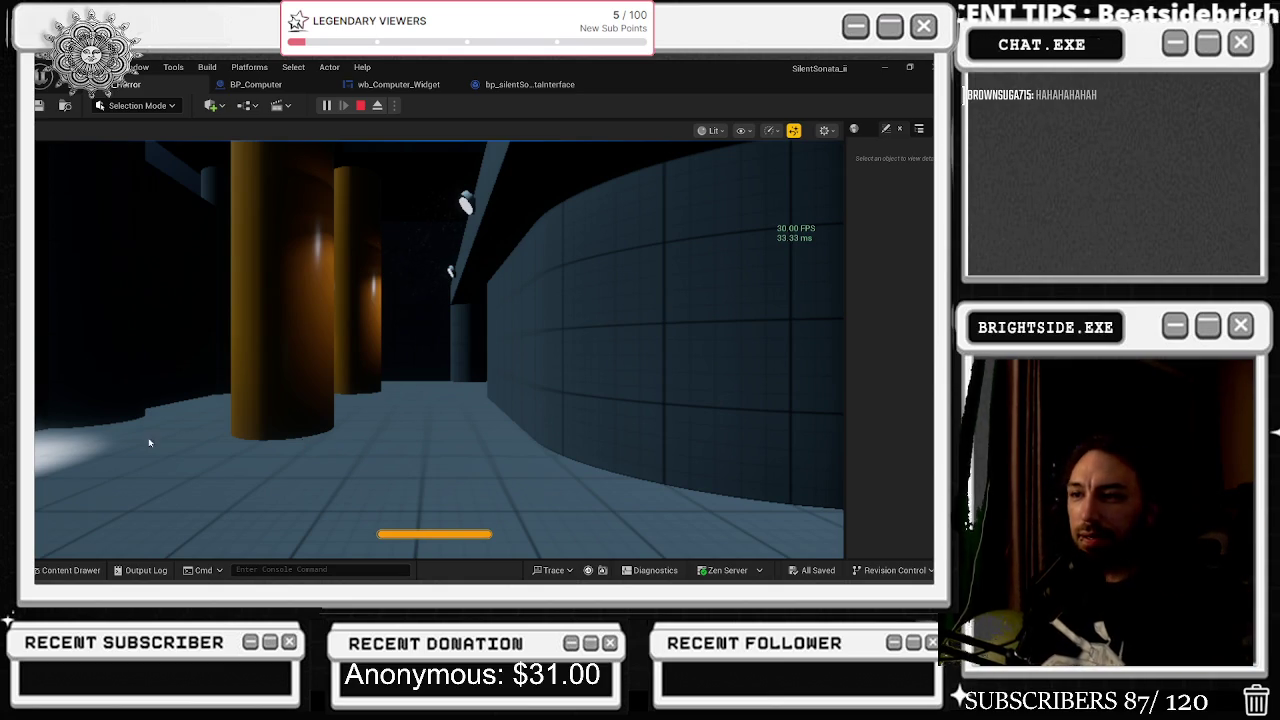
key(Escape)
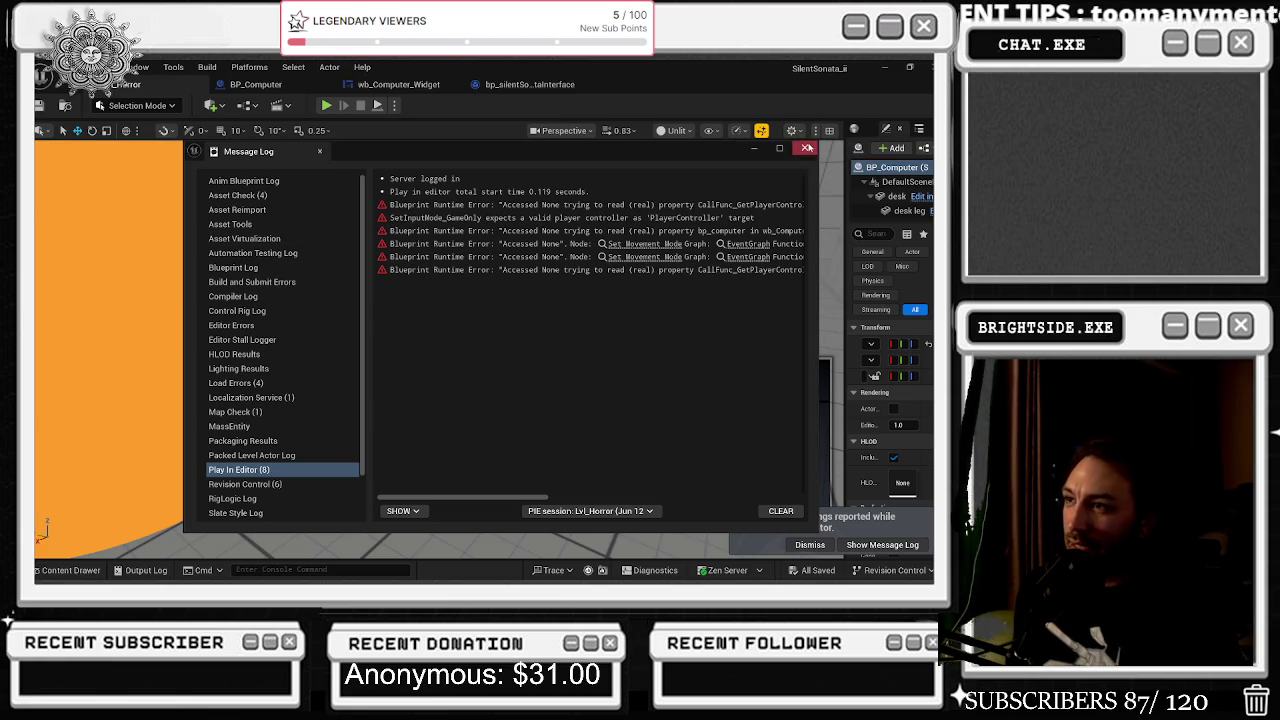
click(804, 148)
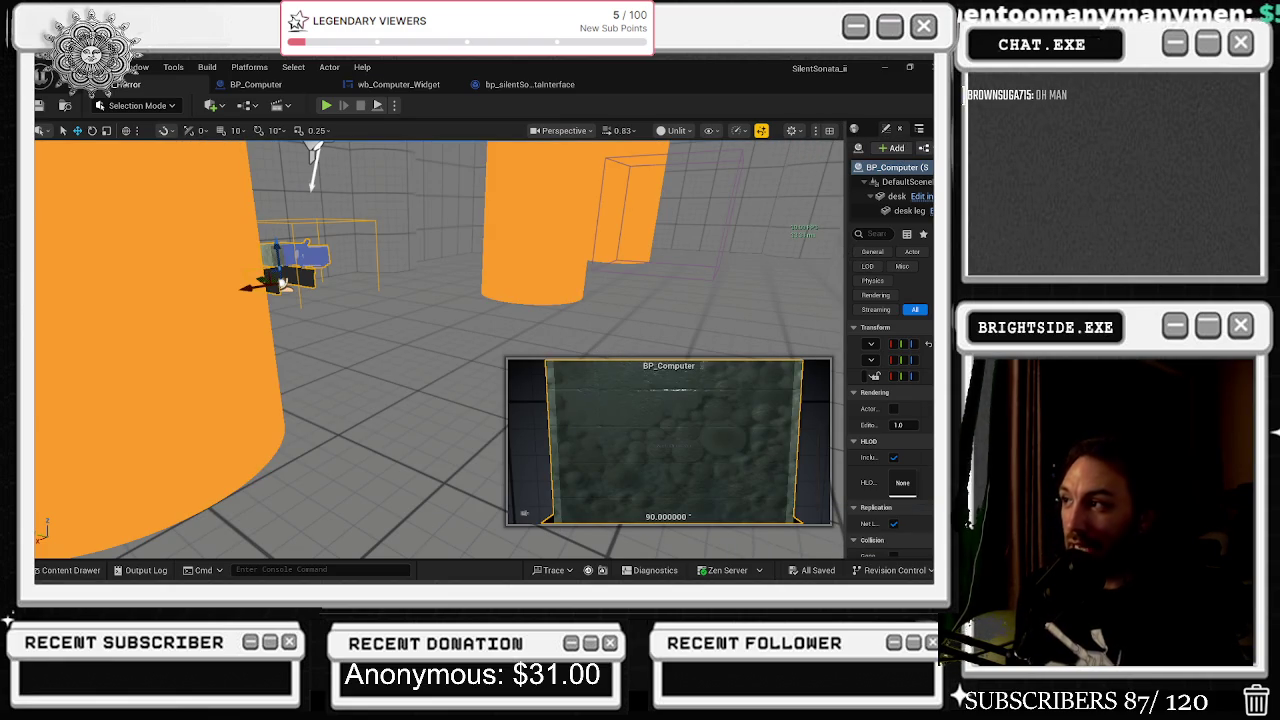
- Shift the viewport camera left and turn on the FPS and frame-time readout (Ctrl+Shift+H)
key(Left)
key(Left)
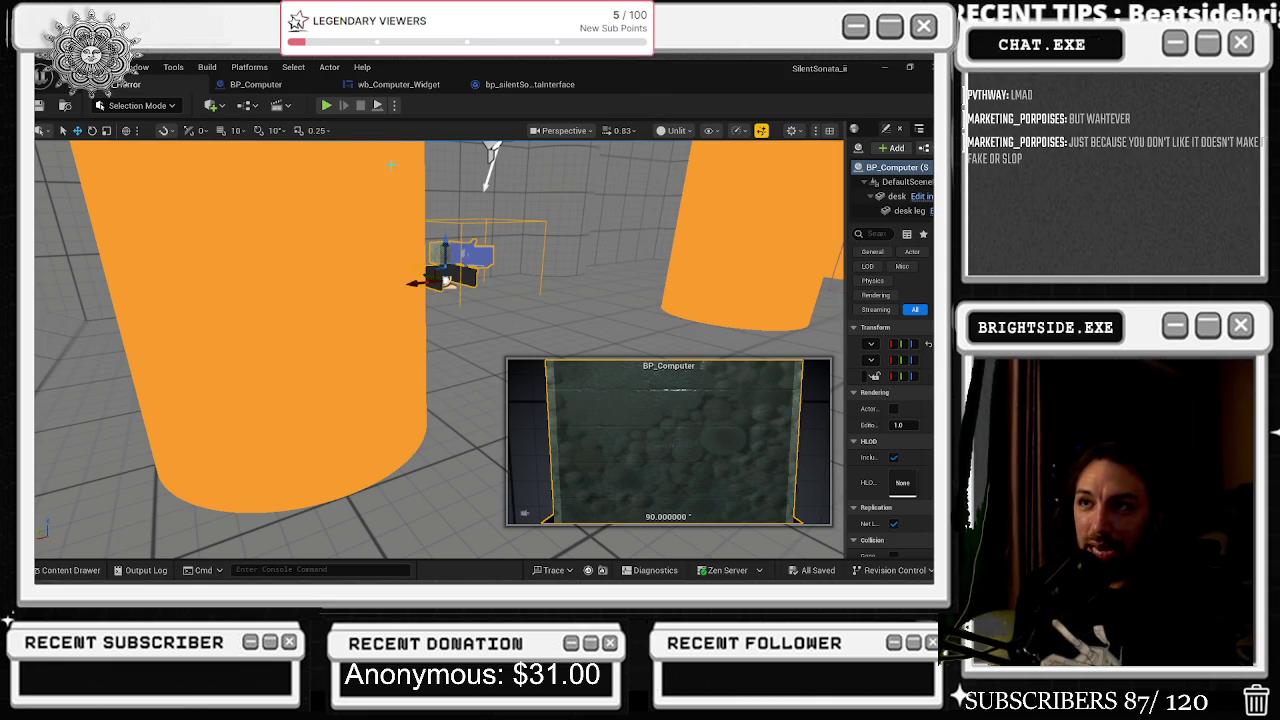
key(ctrl+shift+h)
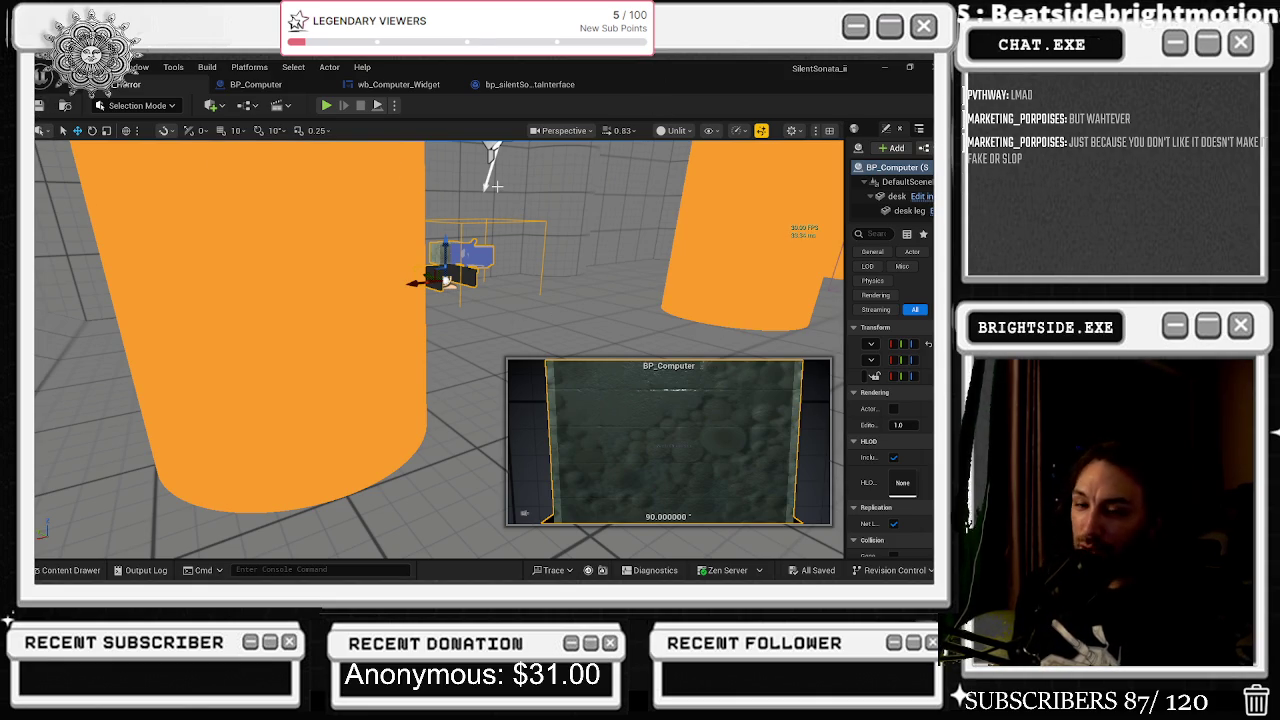
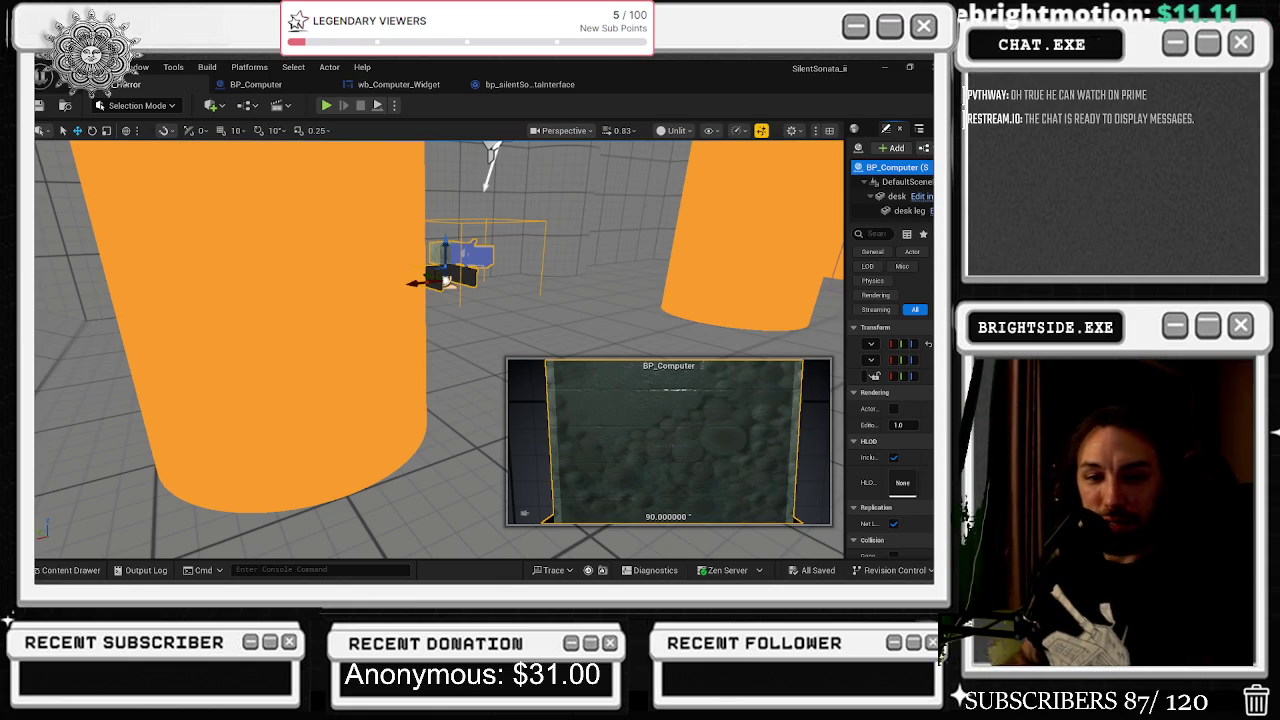
- Frame the desk beside a pillar, then start a playtest and take game control
mouse_move(328, 261)
mouse_down()
mouse_move(230, 262)
mouse_move(340, 262)
mouse_move(326, 251)
mouse_up()
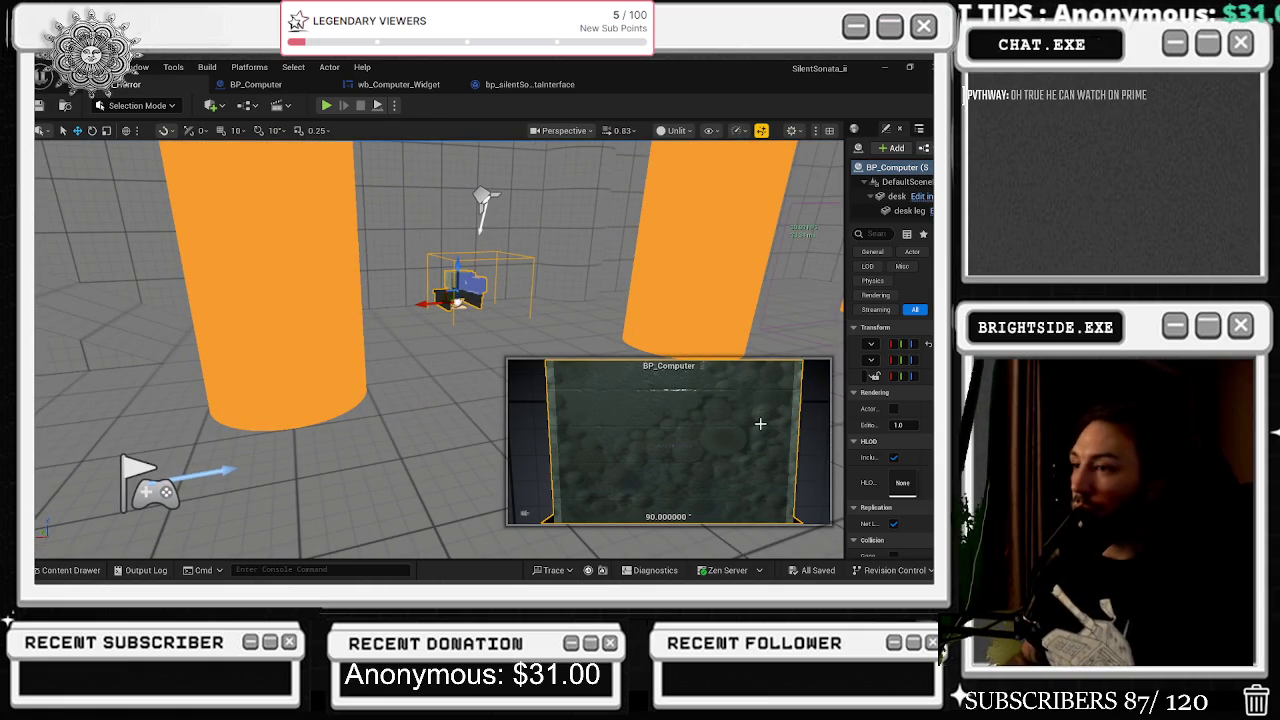
drag(326, 251, 300, 284)
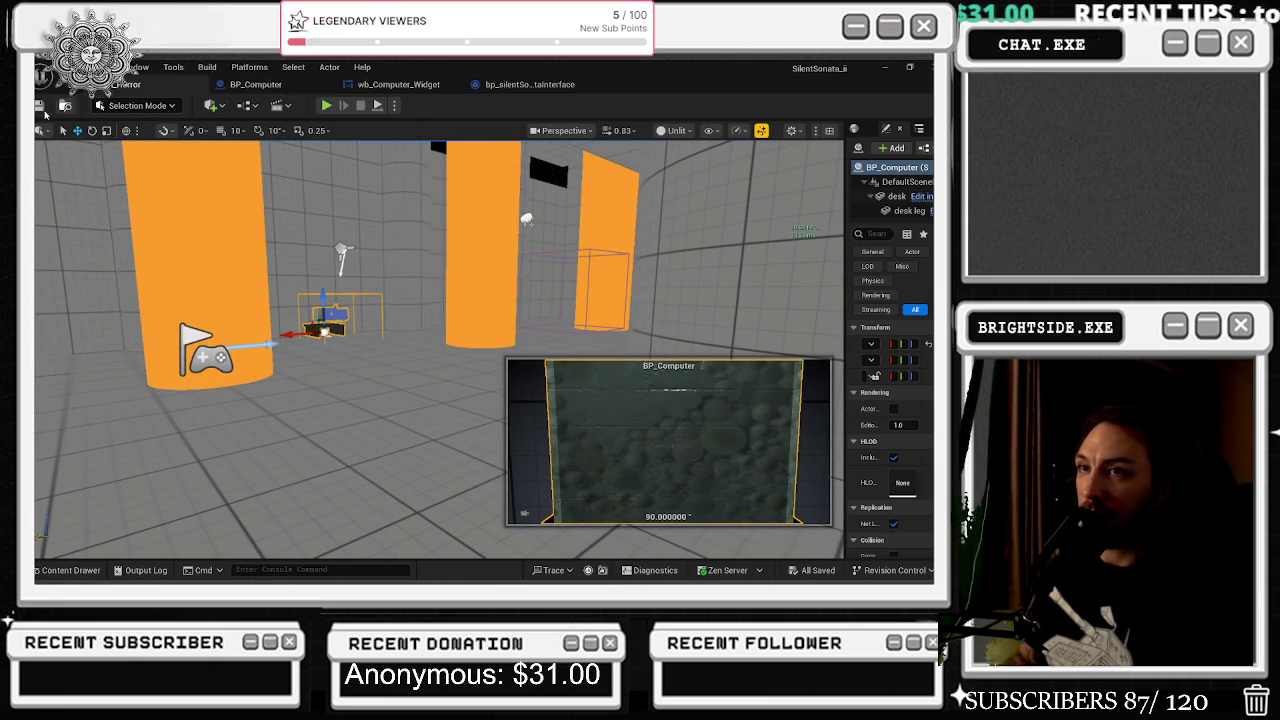
click(326, 106)
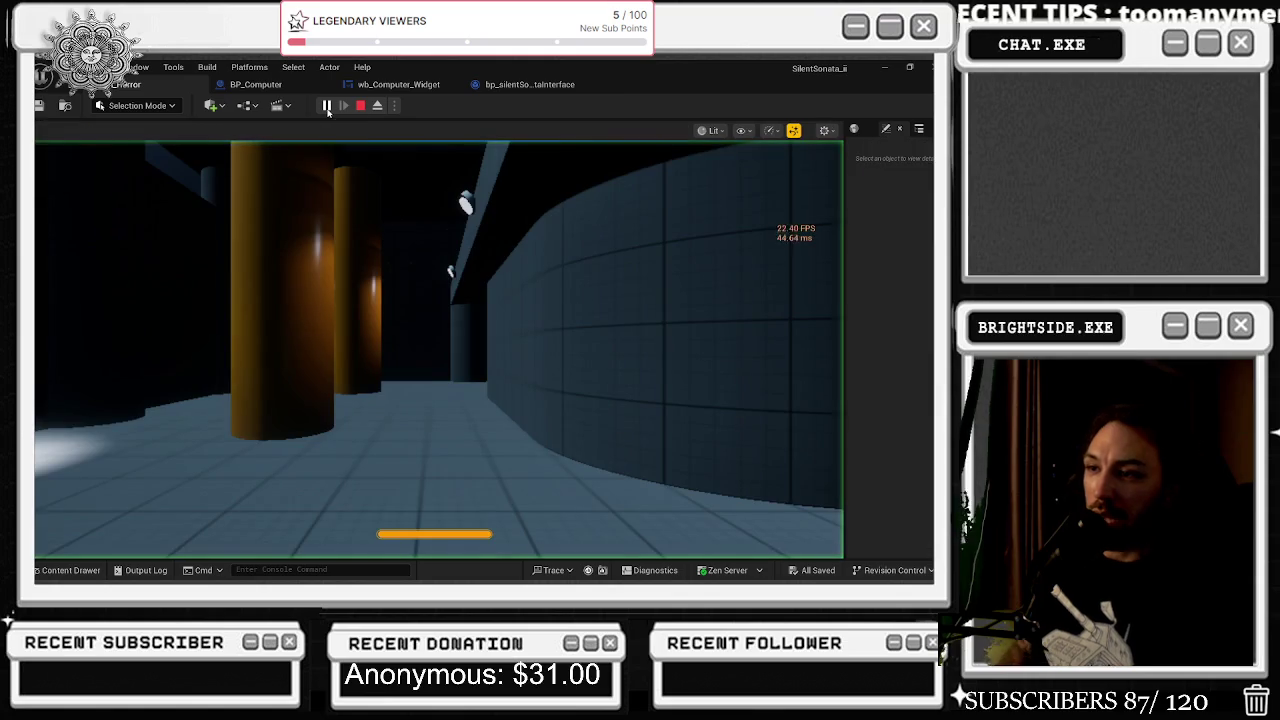
click(400, 300)
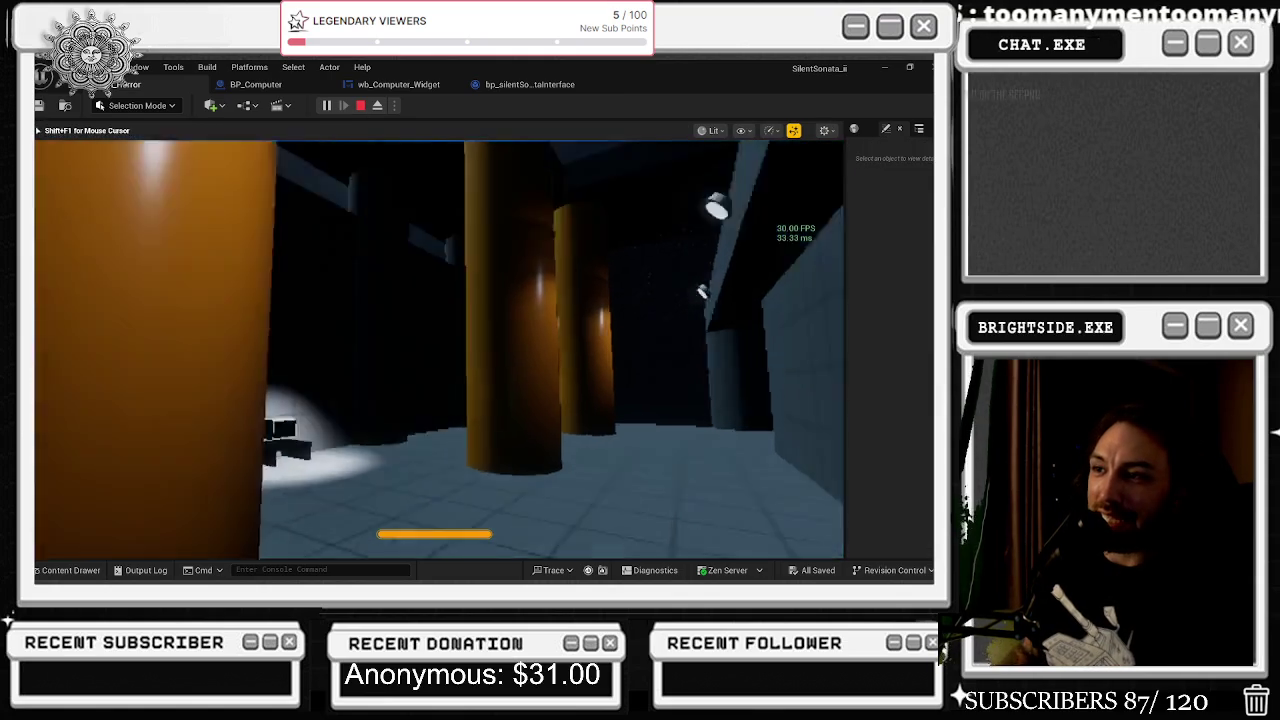
mouse_move(434, 350)
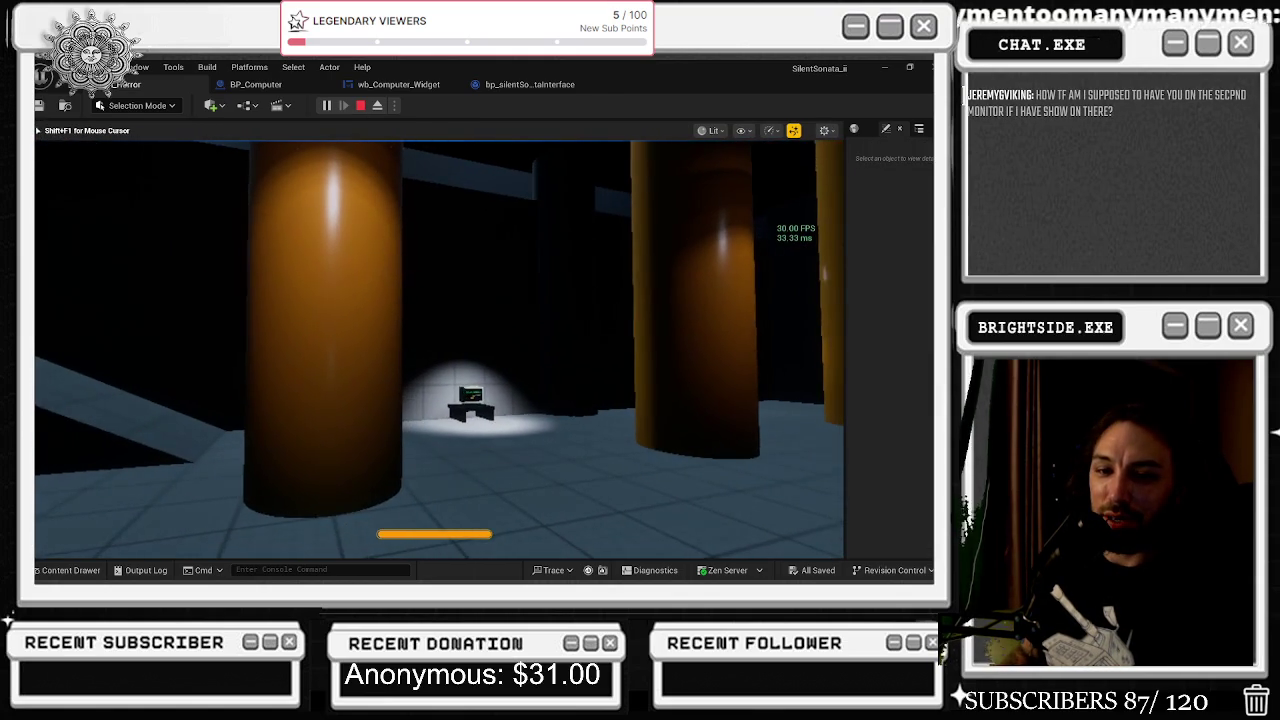
- Walk through the corridor to the lit computer desk, then stop and dismiss the error log
key(w)
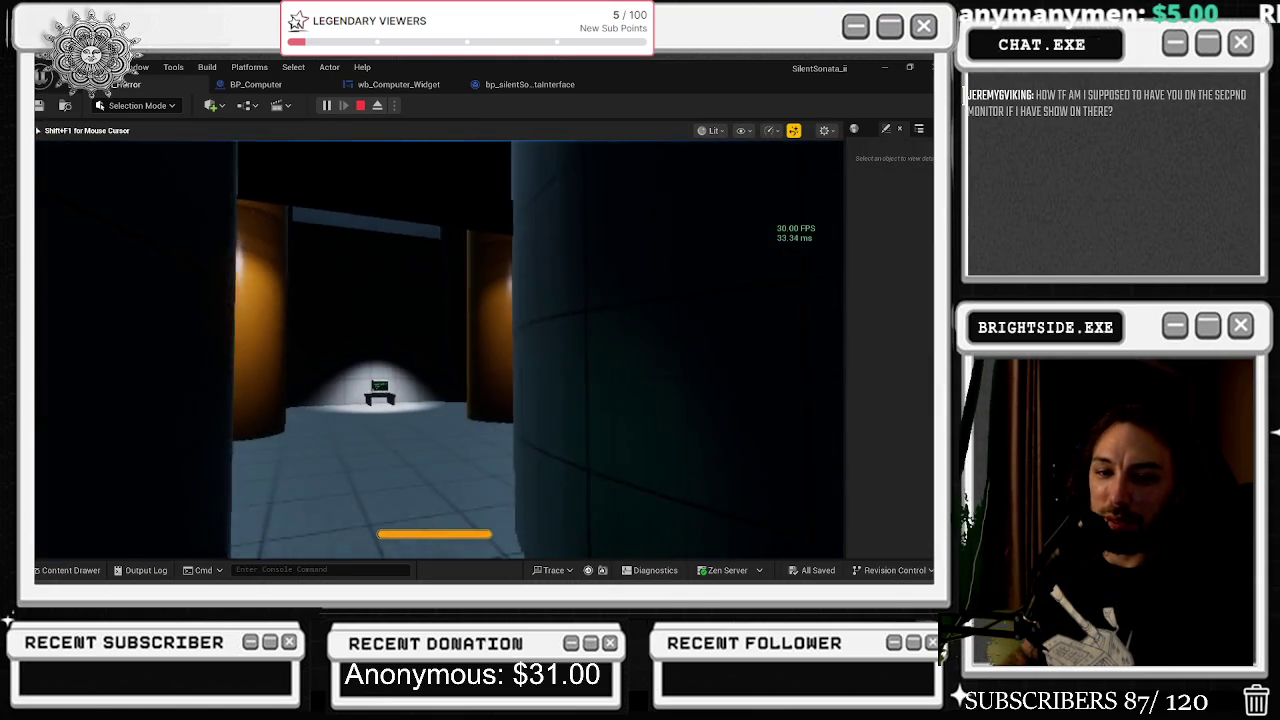
key(w)
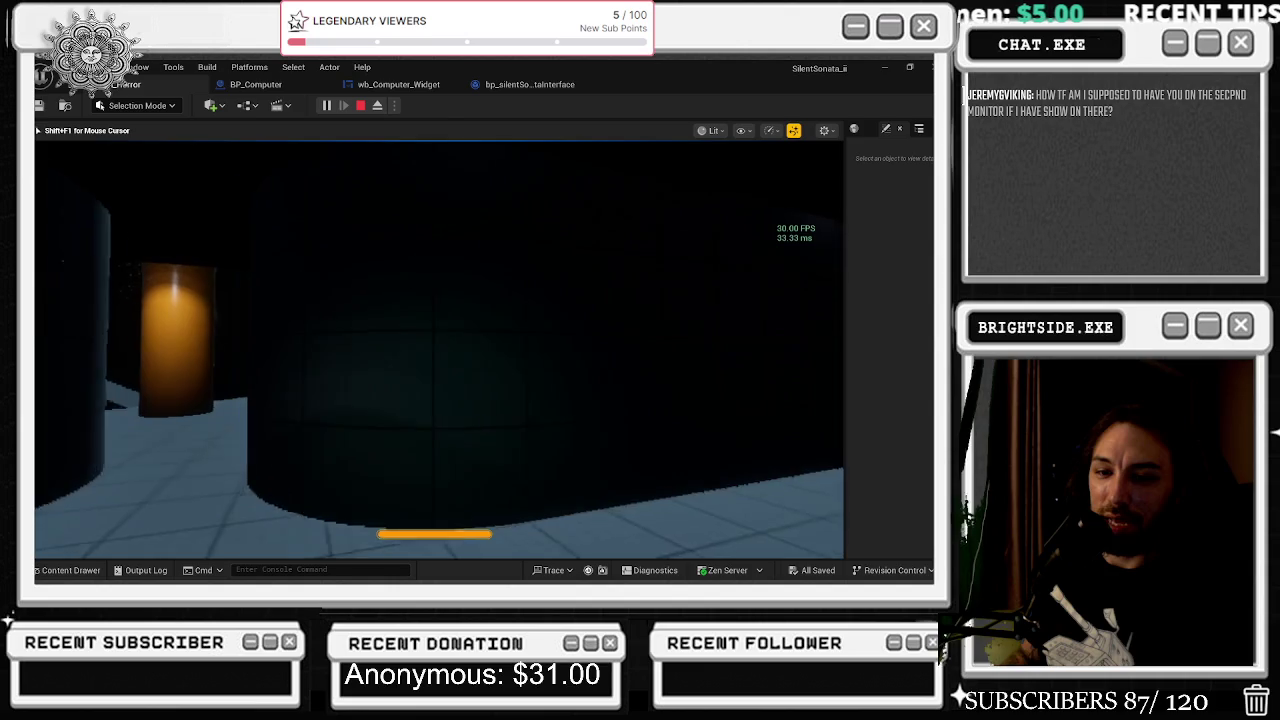
key(w)
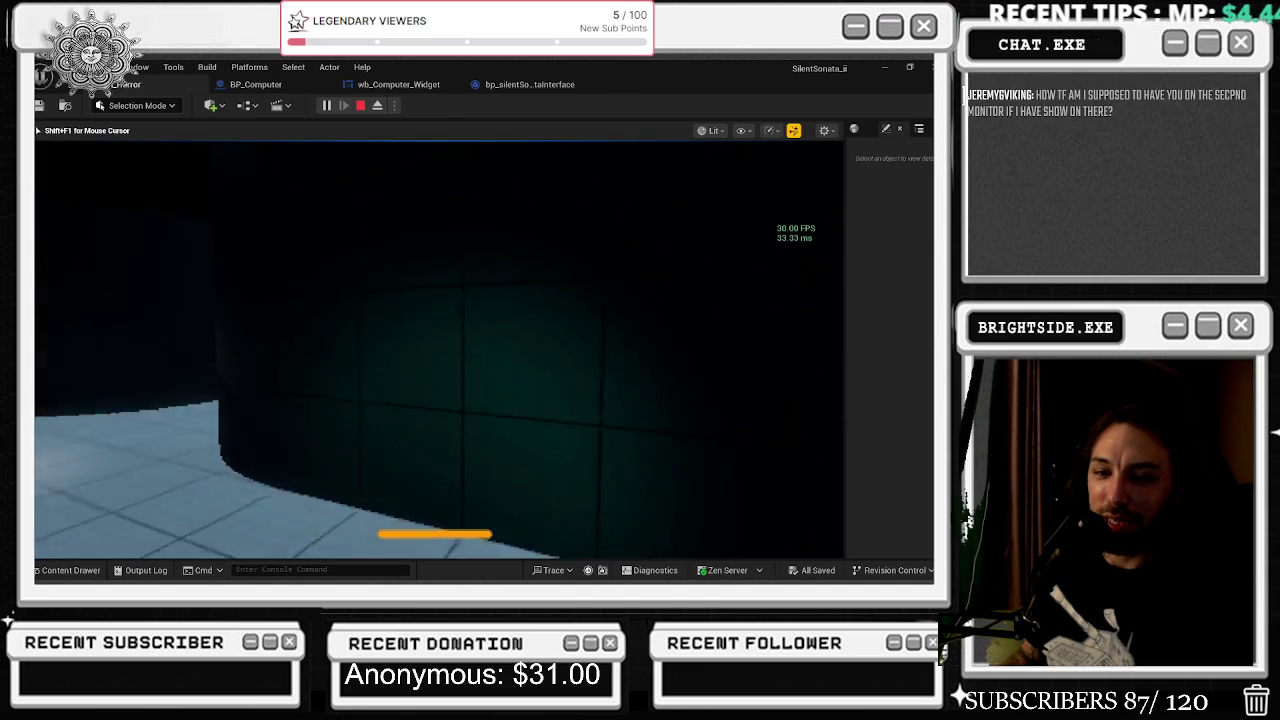
key(w)
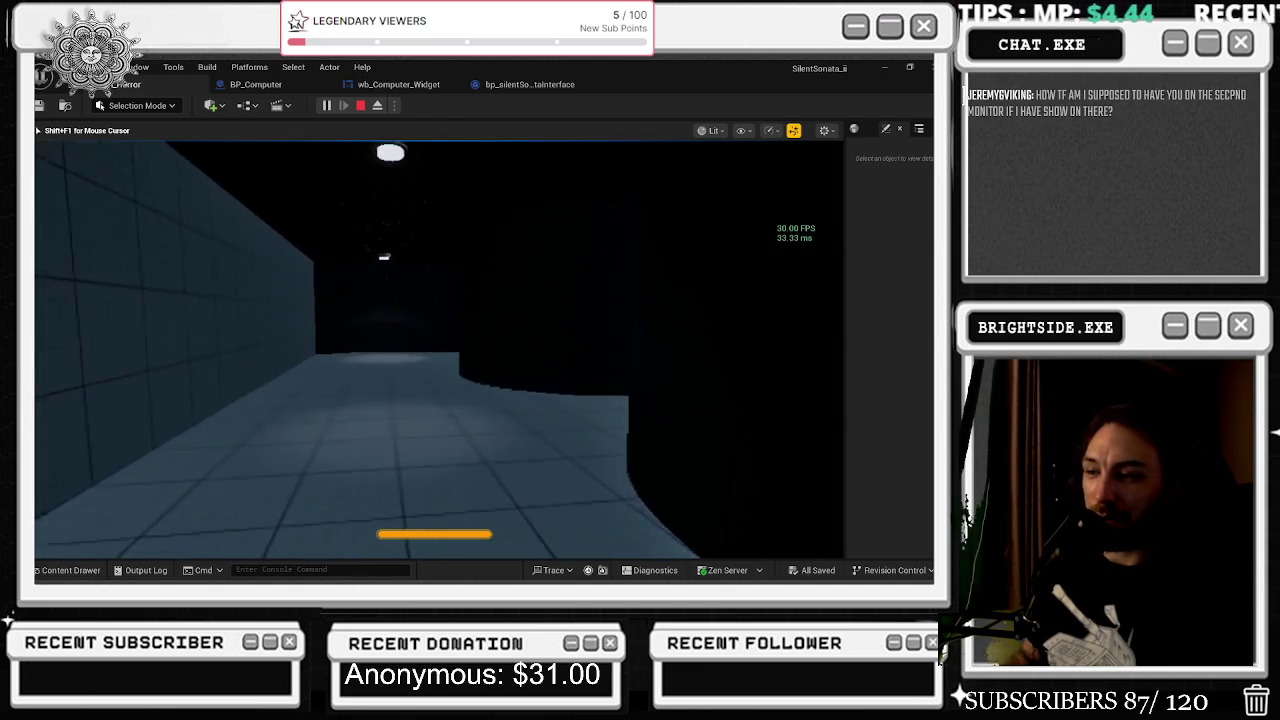
key(w)
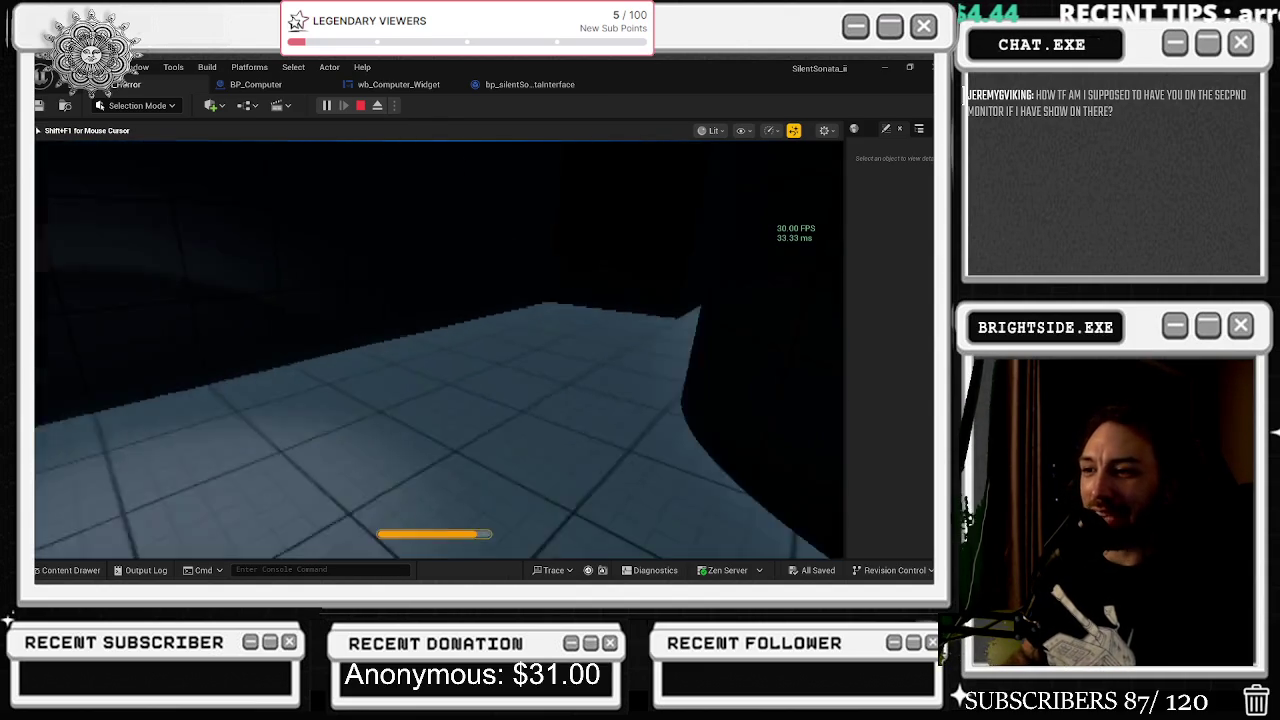
key(w)
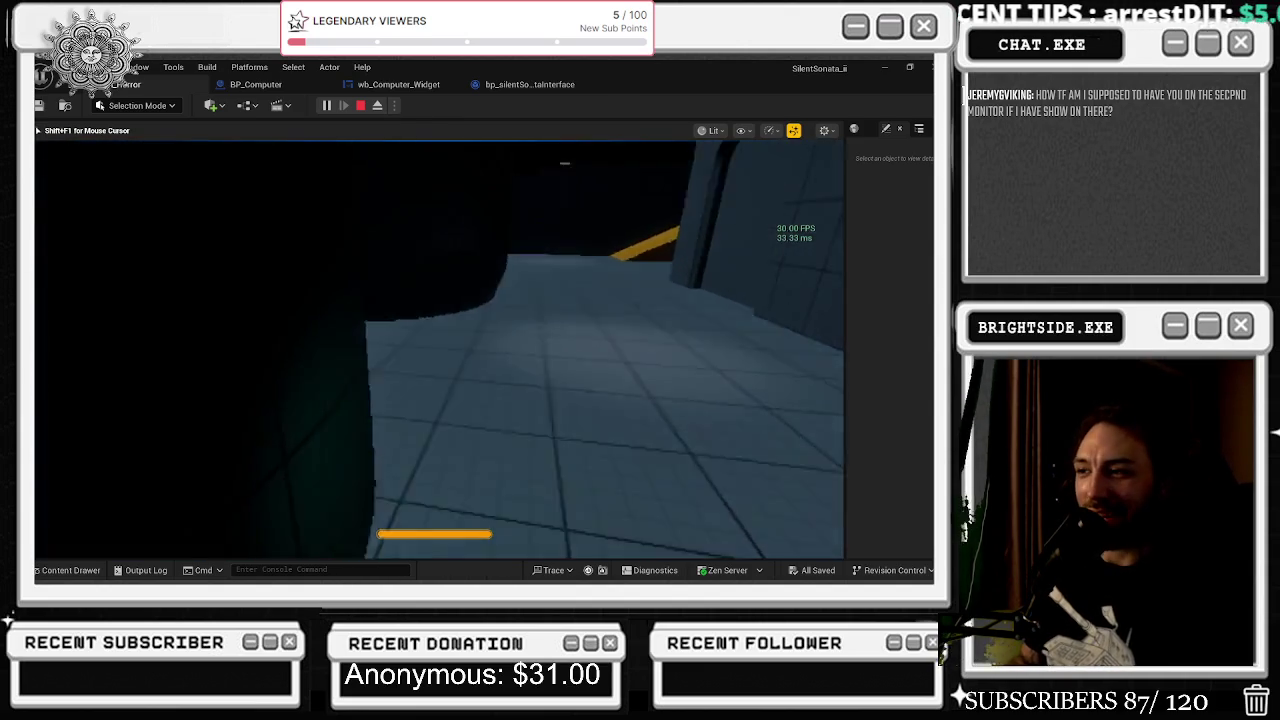
key(w)
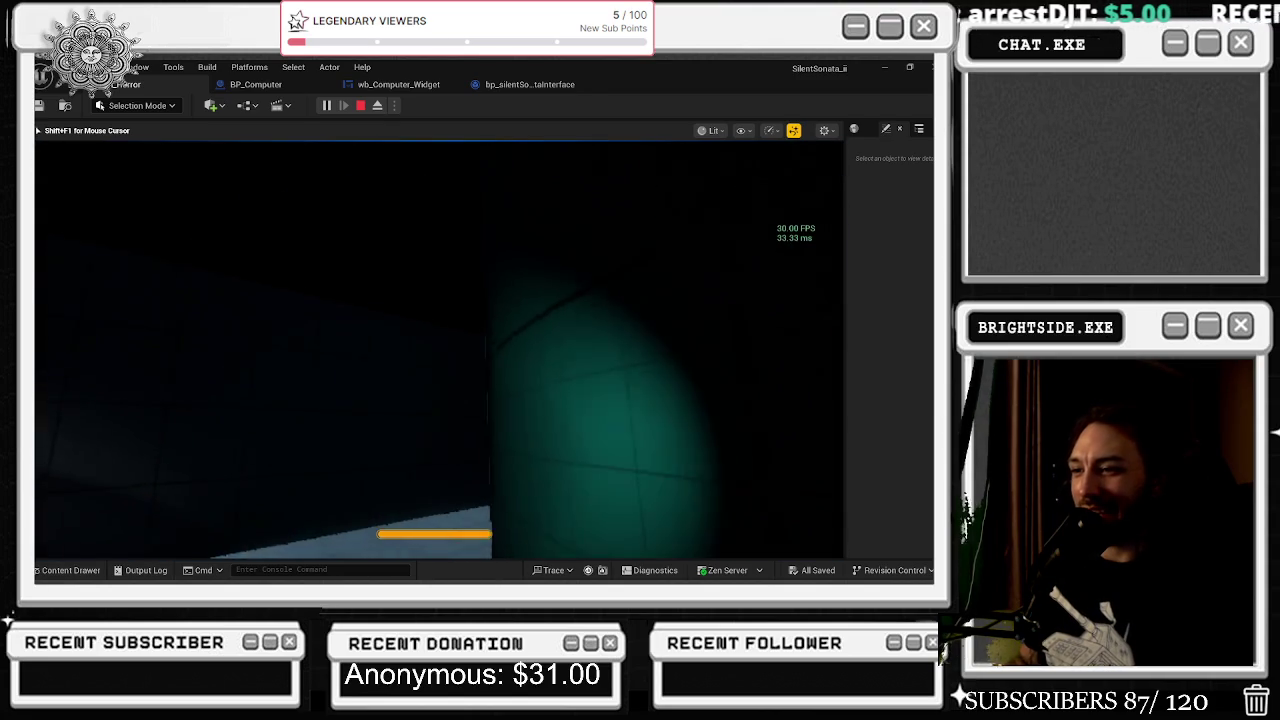
key(w)
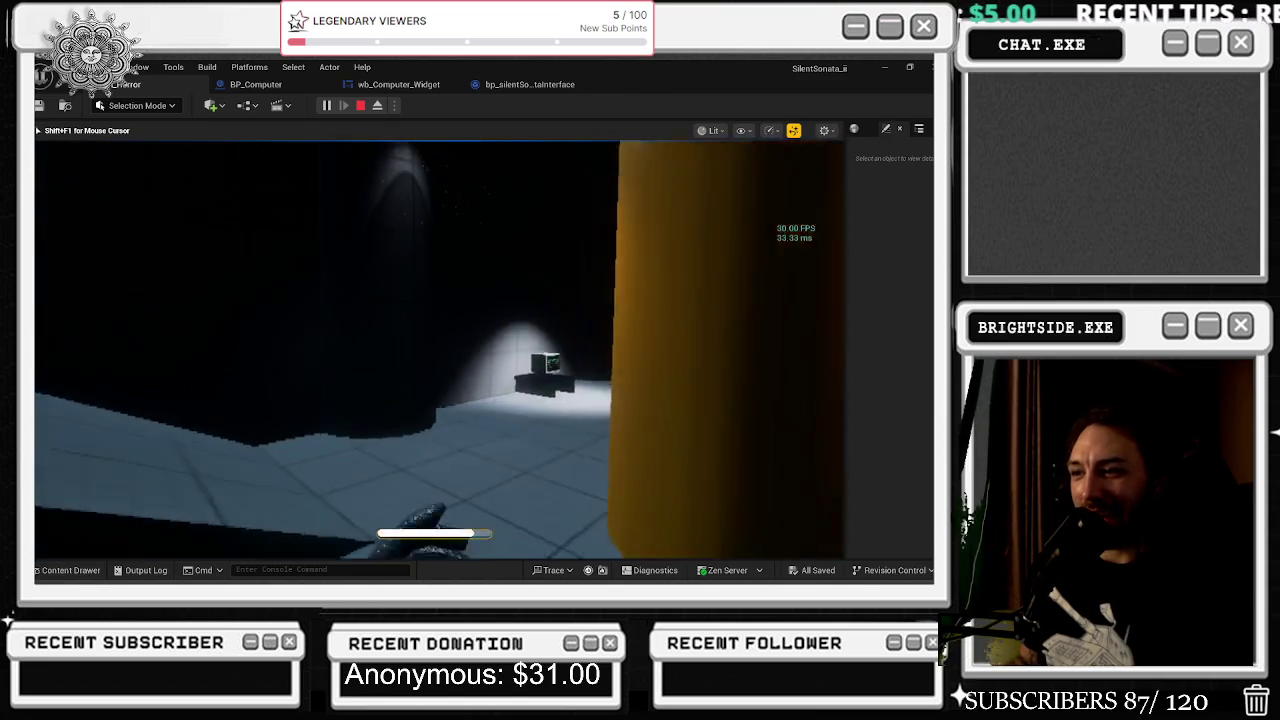
key(w)
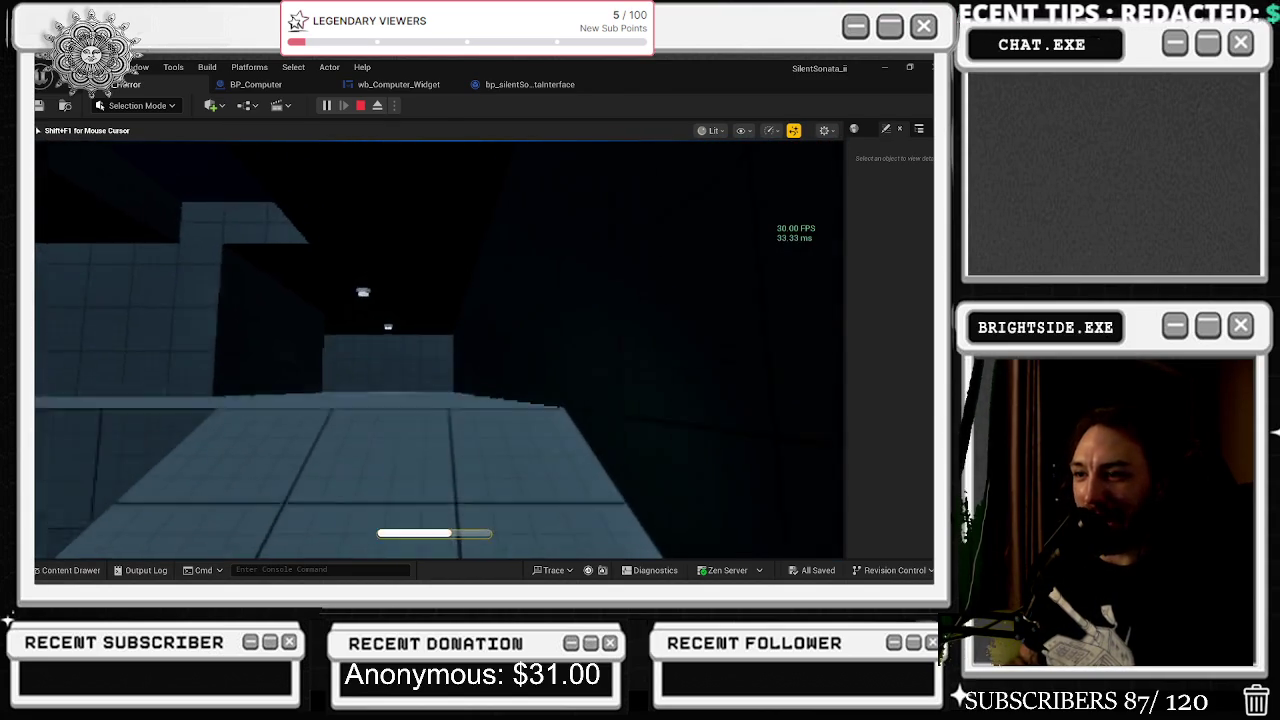
key(w)
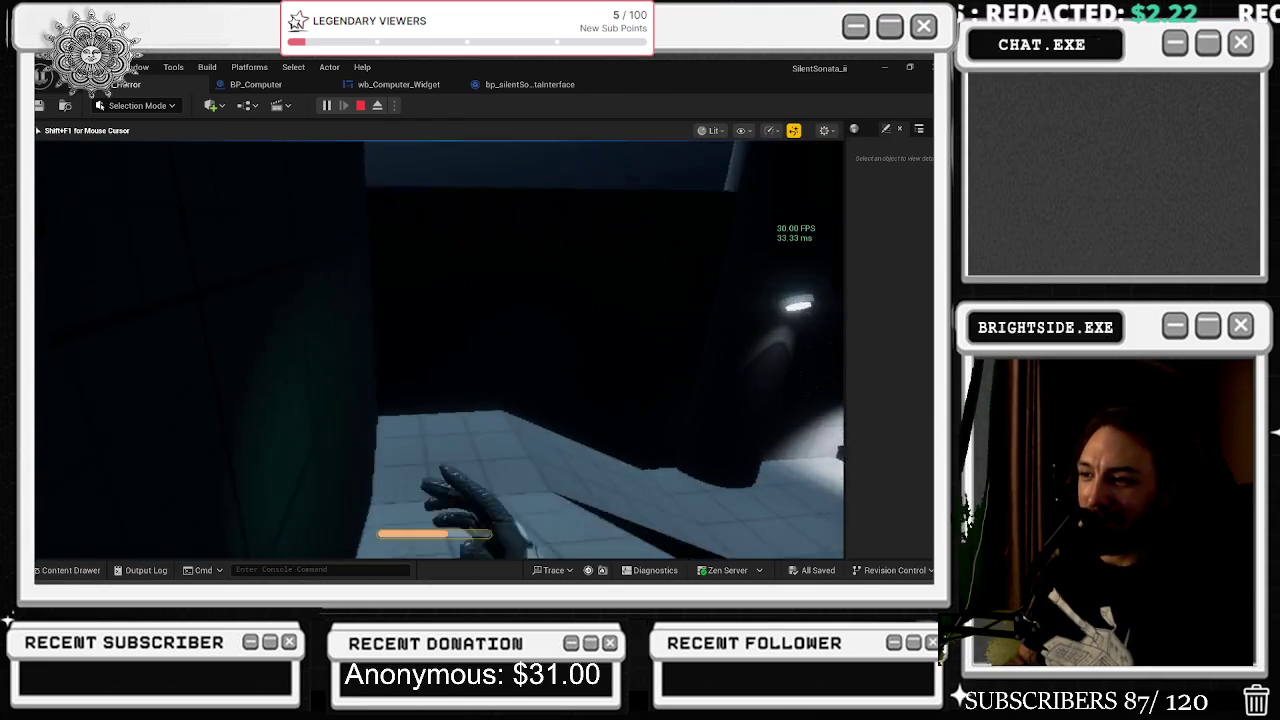
key(w)
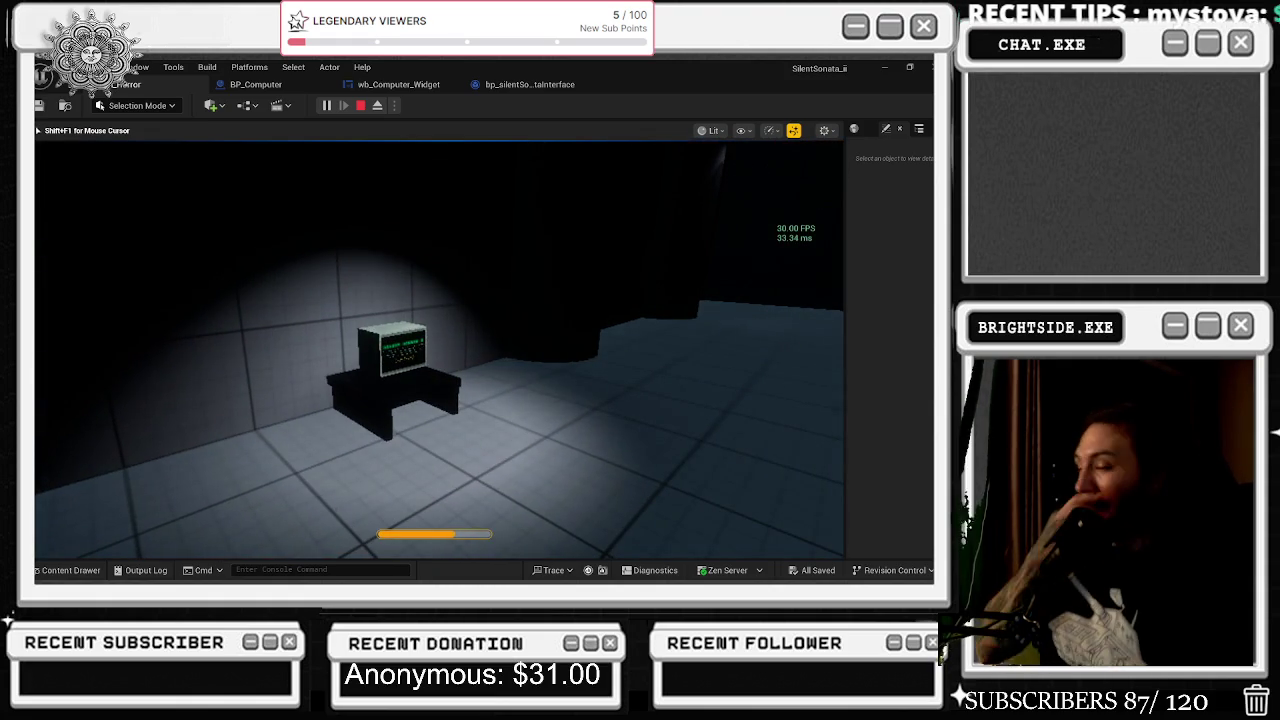
key(Escape)
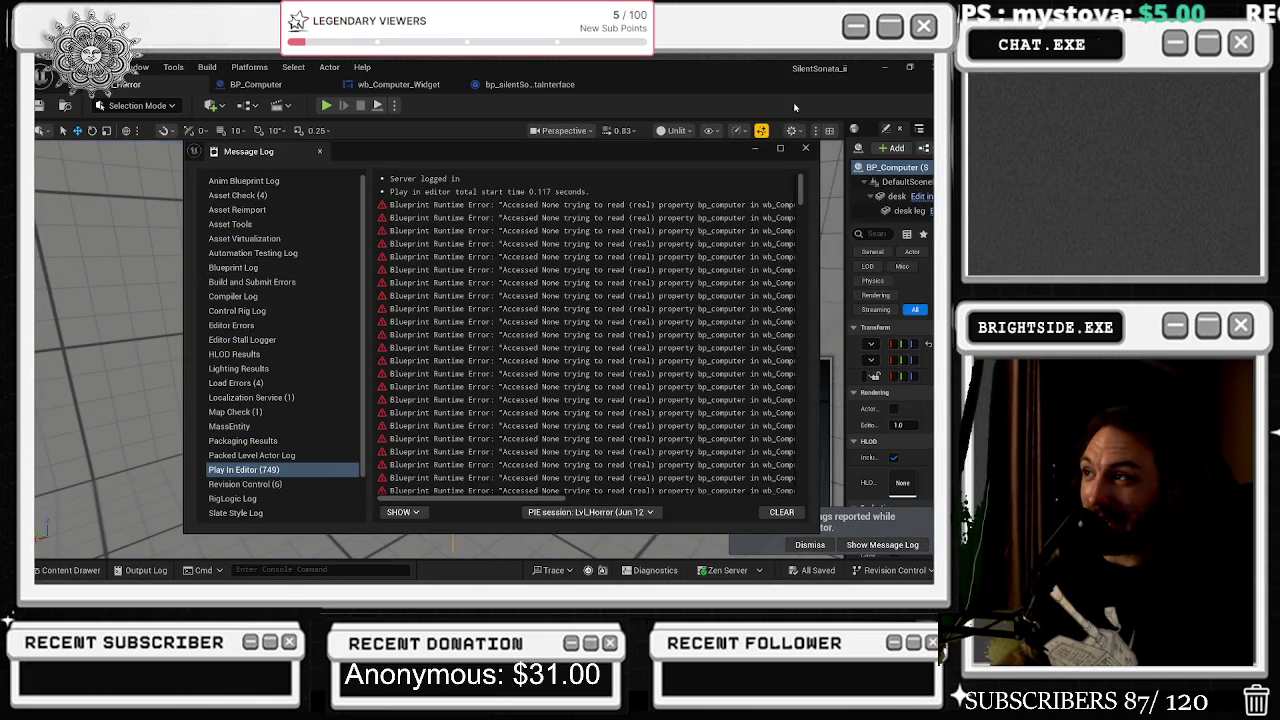
click(803, 148)
- Orbit around the BP_Computer desk, briefly switch to the browser, then return to the editor
mouse_move(552, 280)
mouse_down()
mouse_move(520, 270)
mouse_move(540, 290)
mouse_move(552, 280)
mouse_up()
key(alt+Tab)
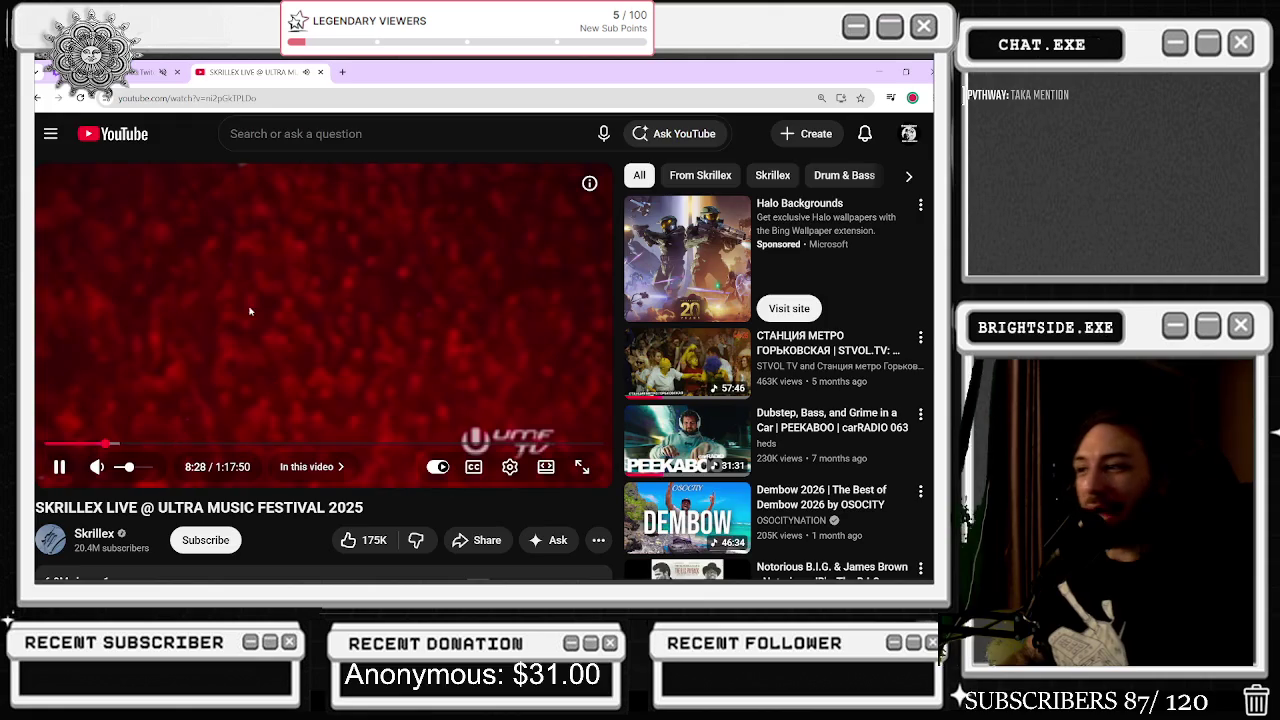
key(alt+Tab)
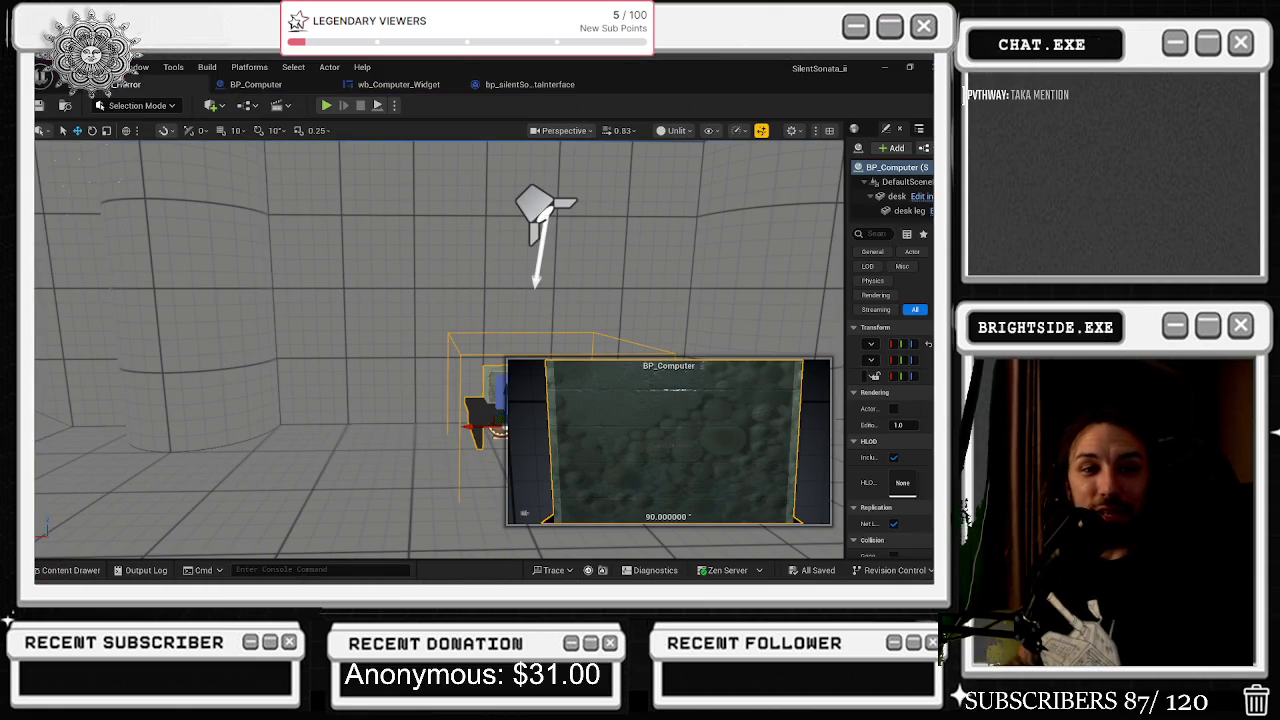
drag(472, 268, 611, 208)
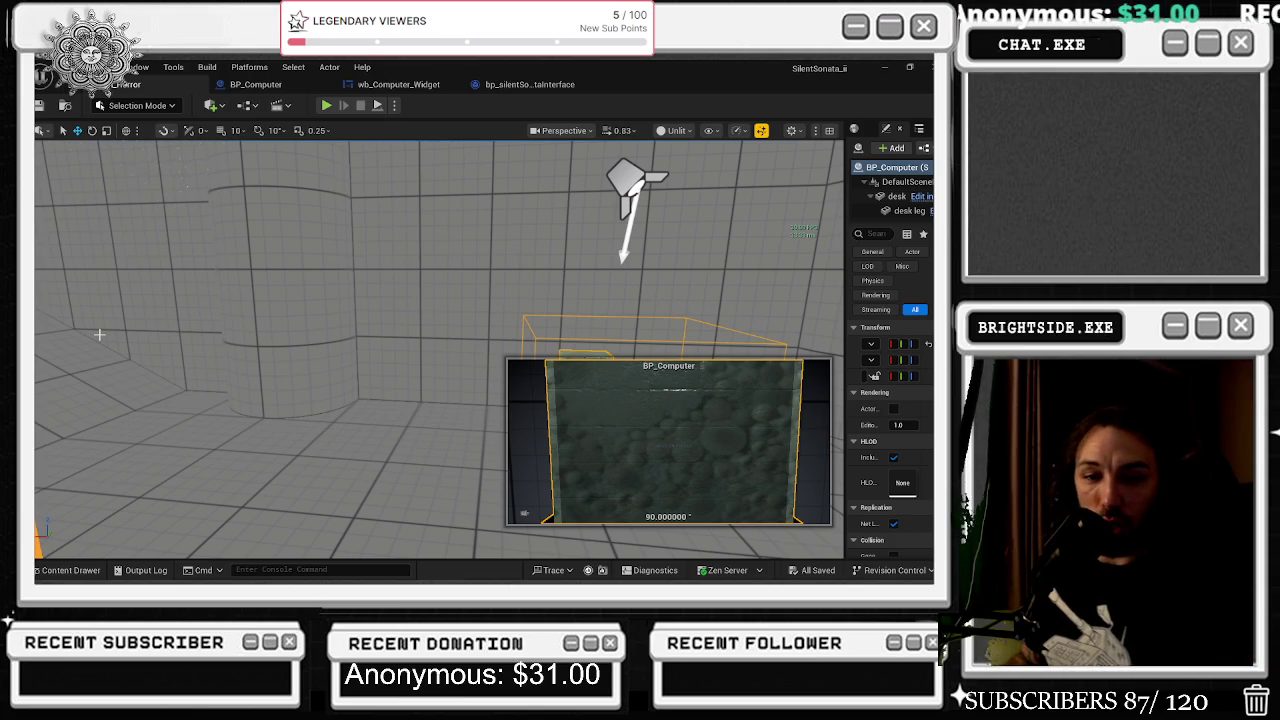
drag(99, 334, 280, 330)
key(alt+Tab)
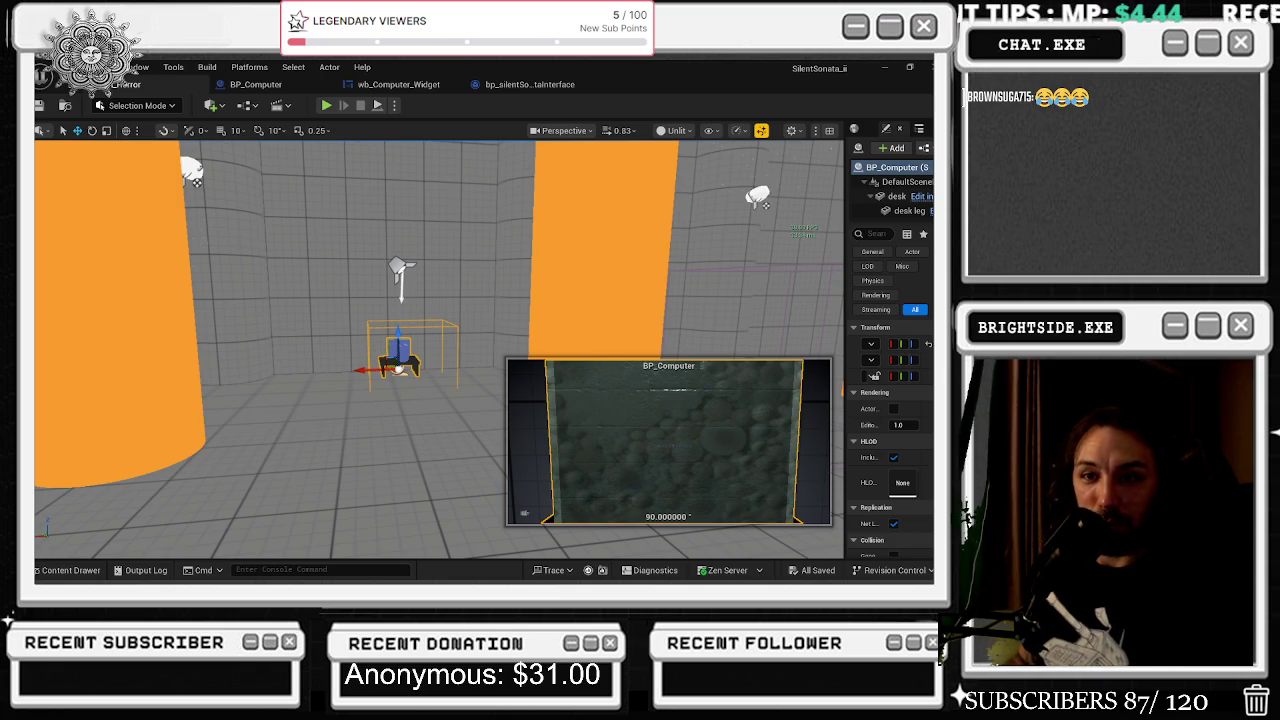
key(a)
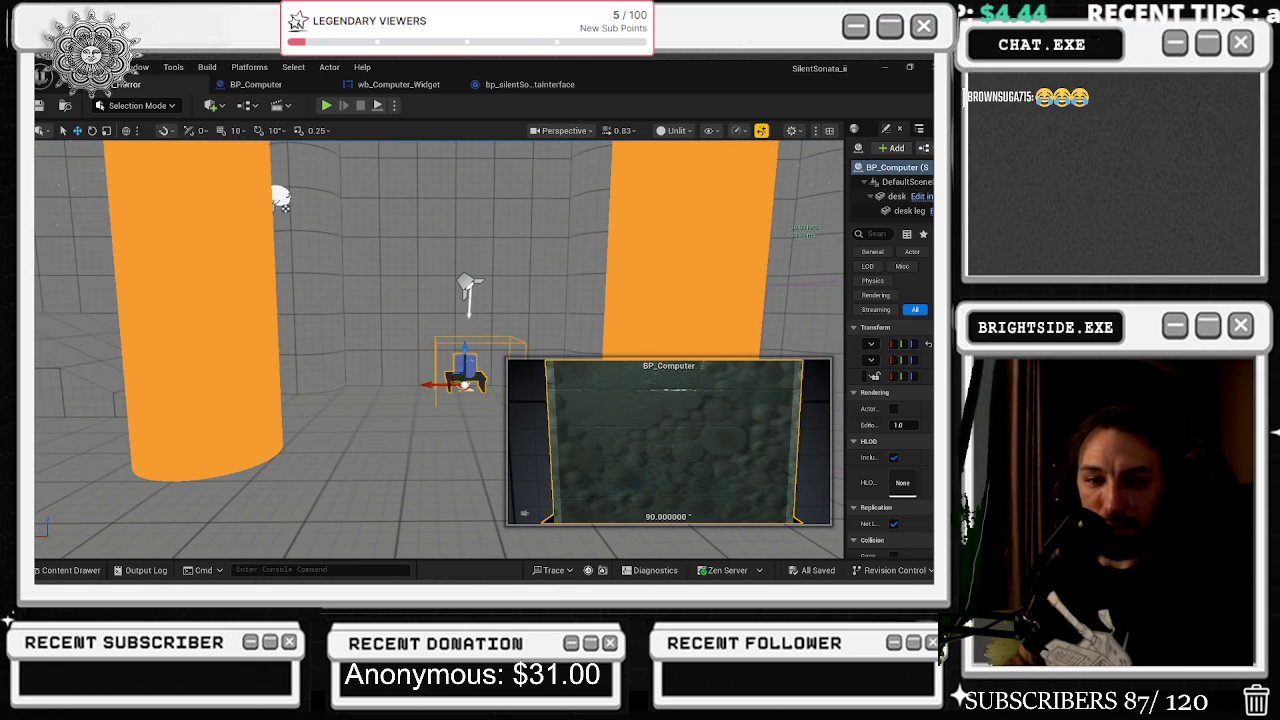
key(d)
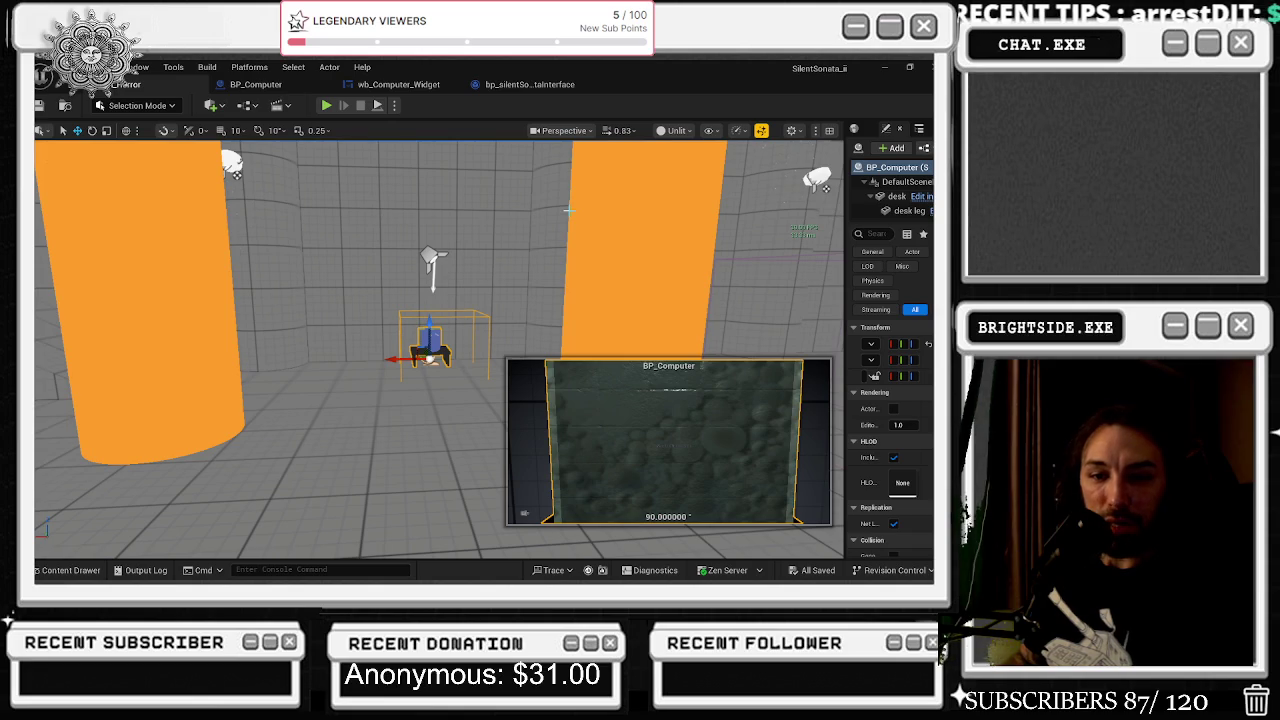
key(s)
key(w)
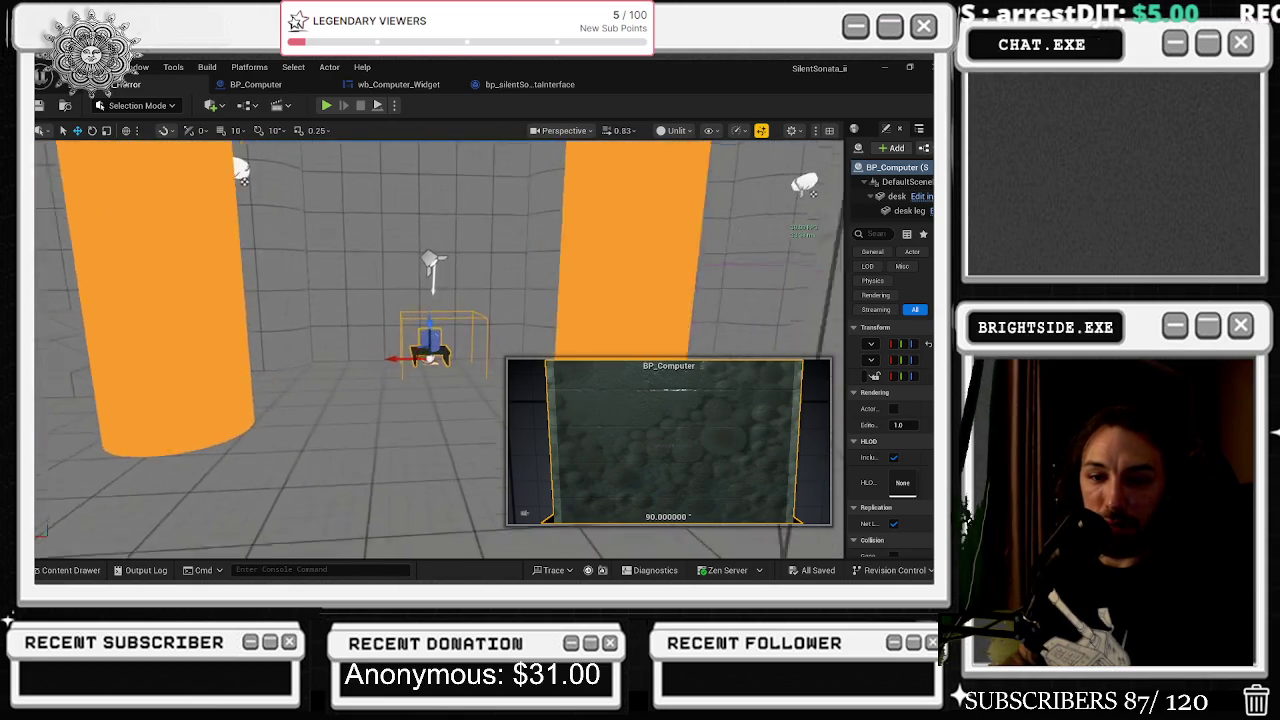
key(d)
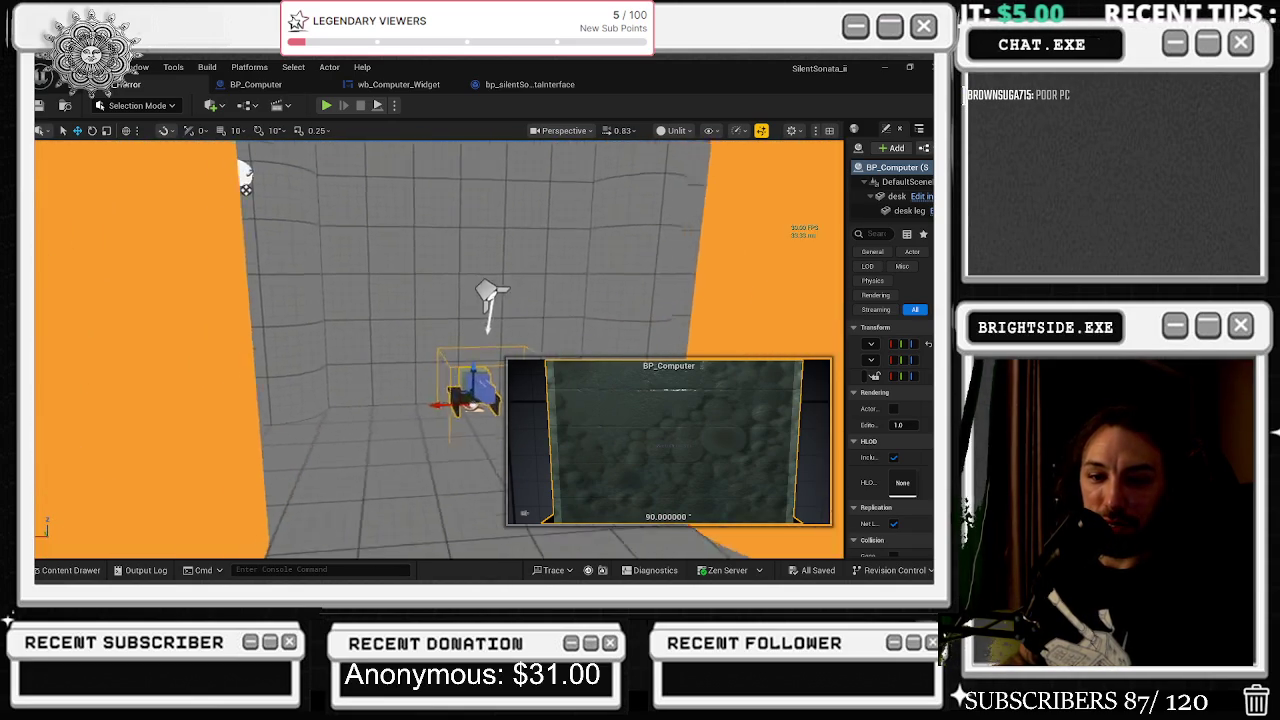
key(d)
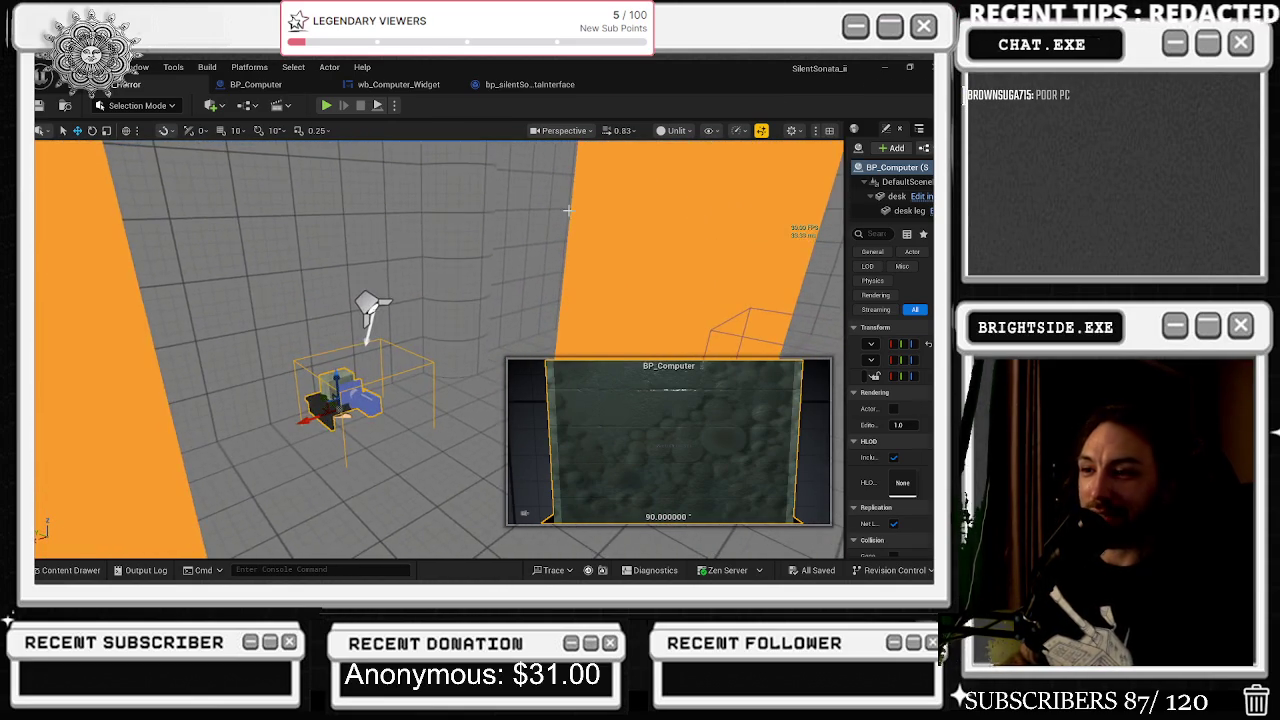
click(255, 84)
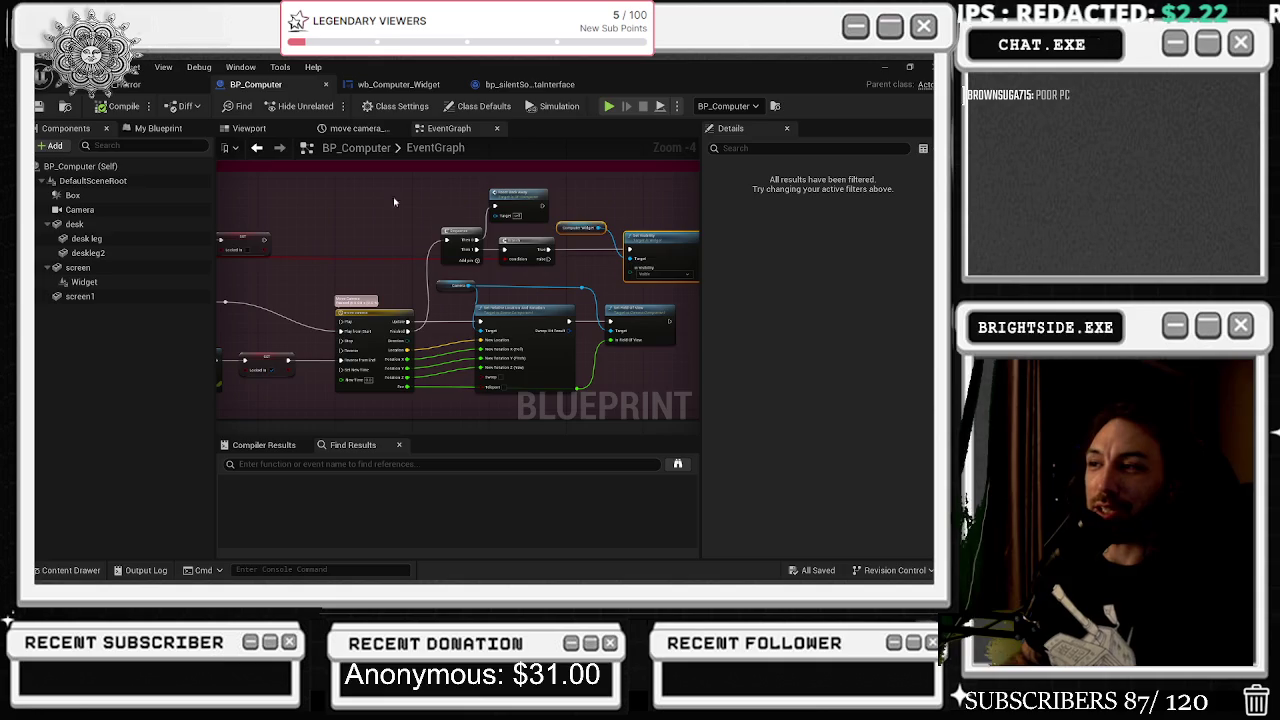
- Playtest the level, walk to the desk, initialize the terminal session, then stop playing
click(128, 84)
click(325, 104)
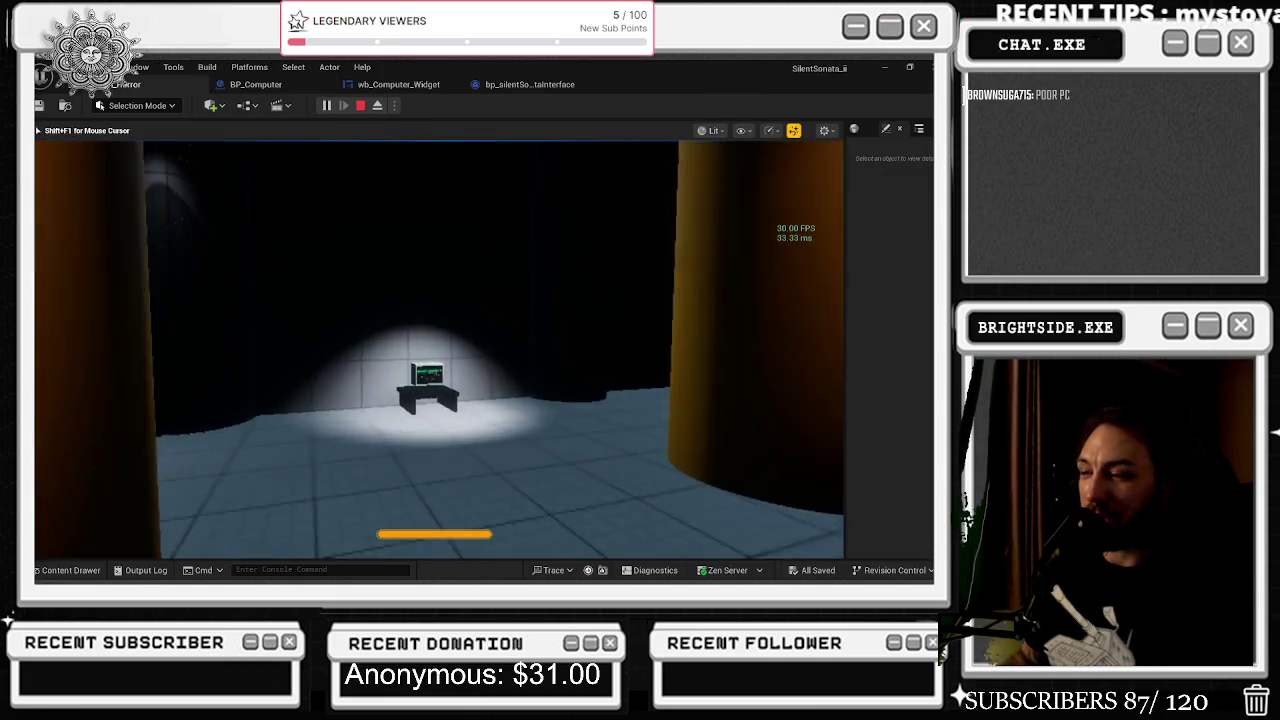
key(w)
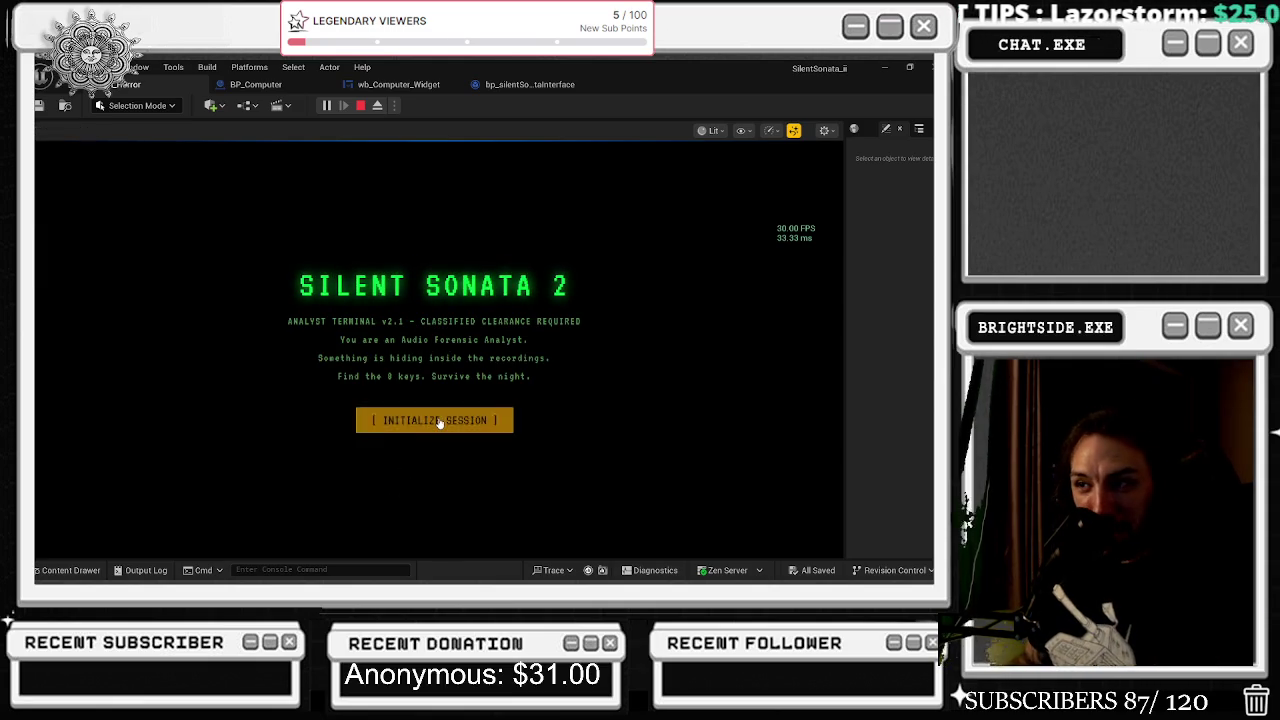
click(440, 422)
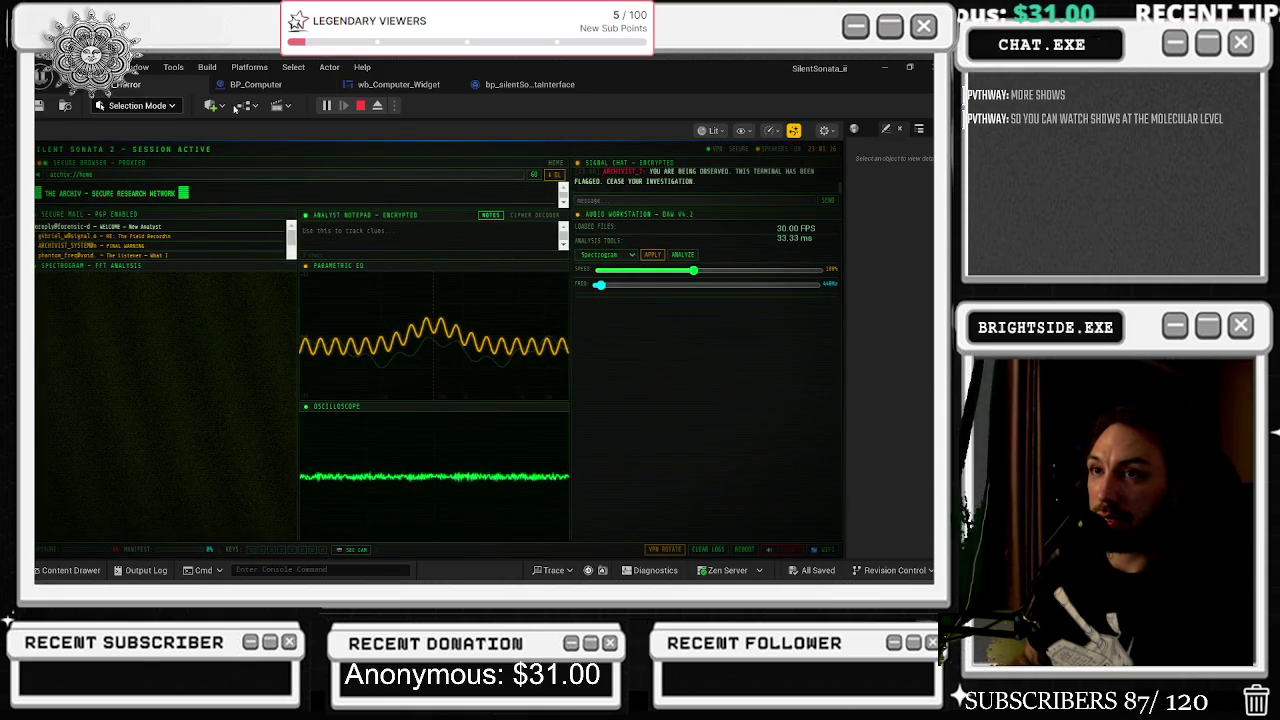
click(361, 105)
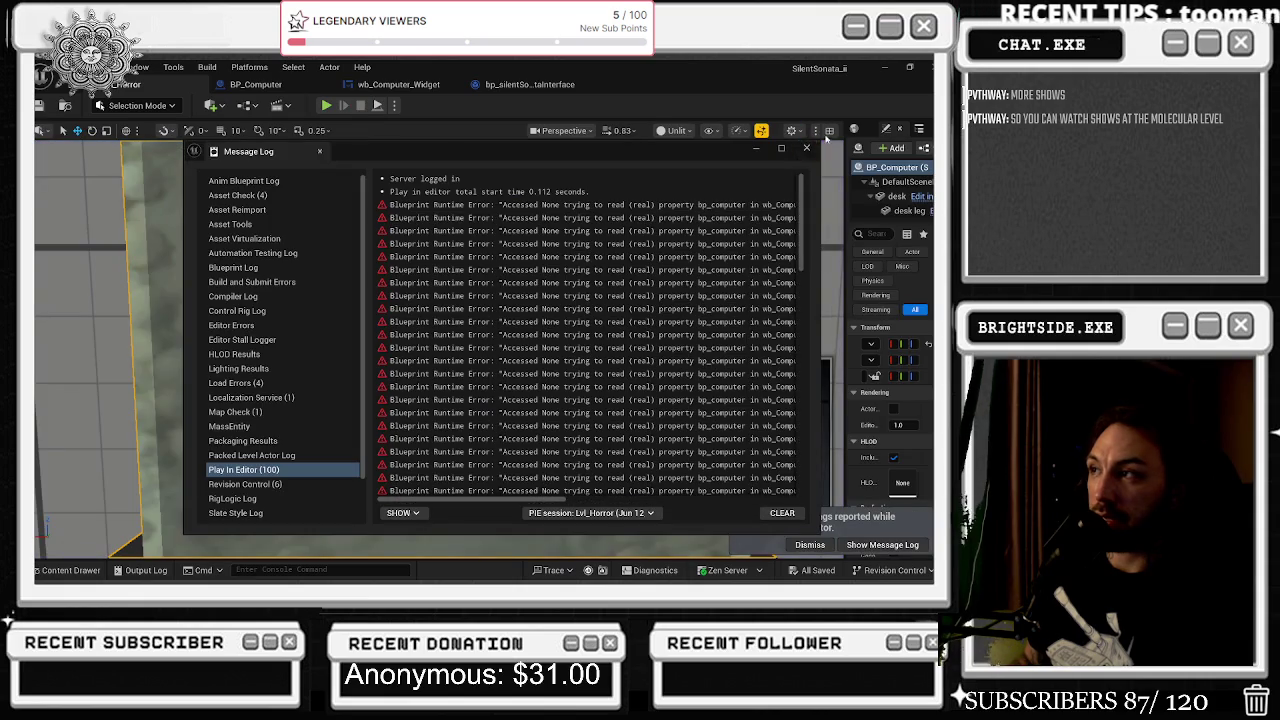
- Dismiss the error log, frame the desk, and move from BP_Computer to the wb_Computer_Widget graph
click(807, 148)
key(f)
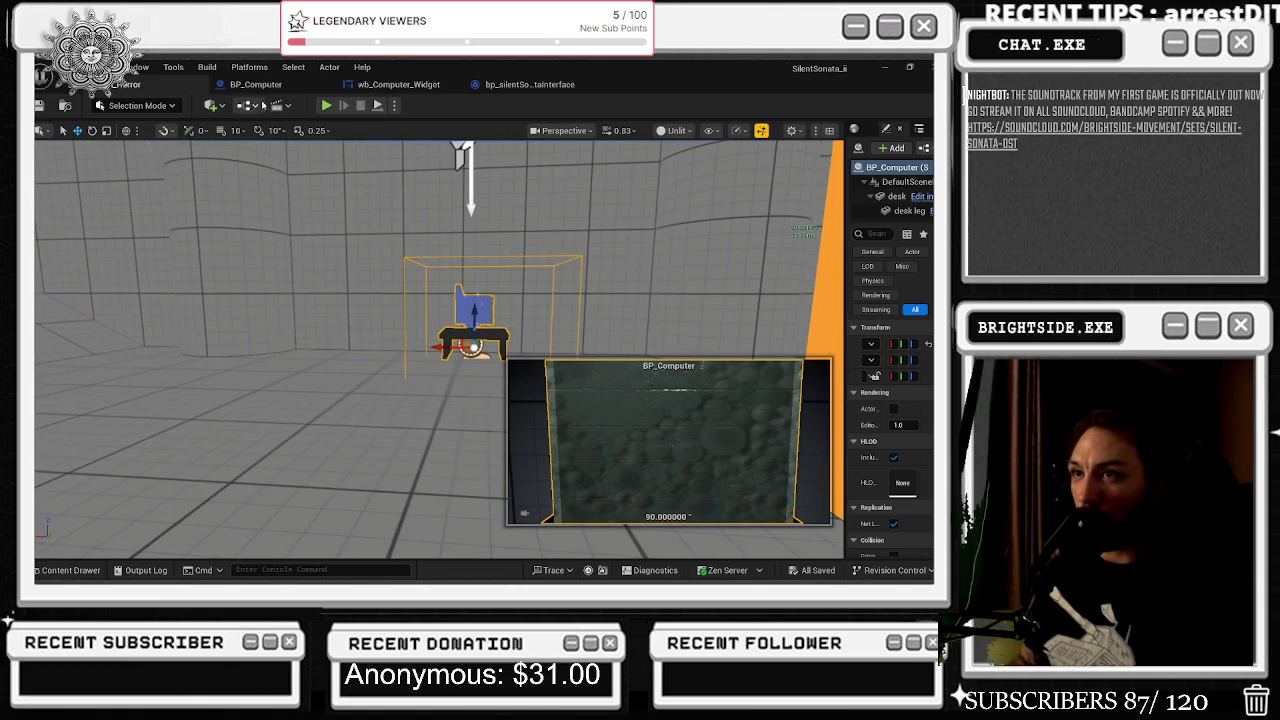
click(230, 85)
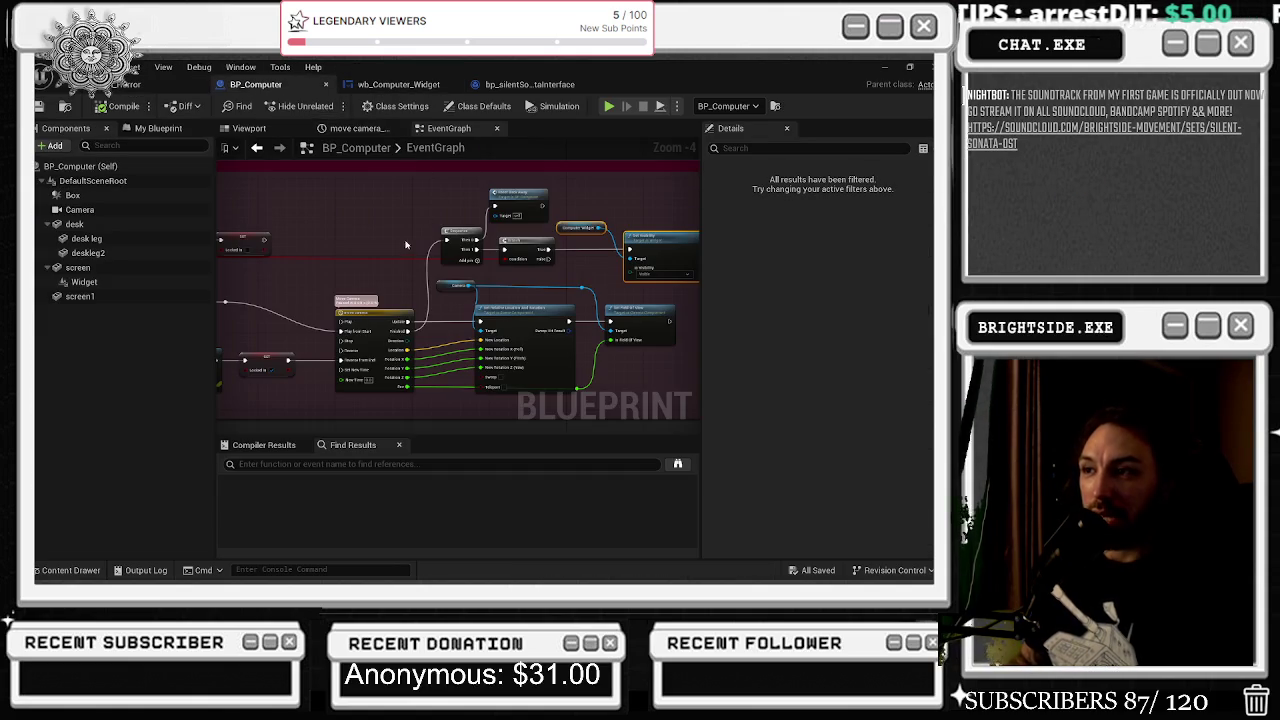
click(453, 359)
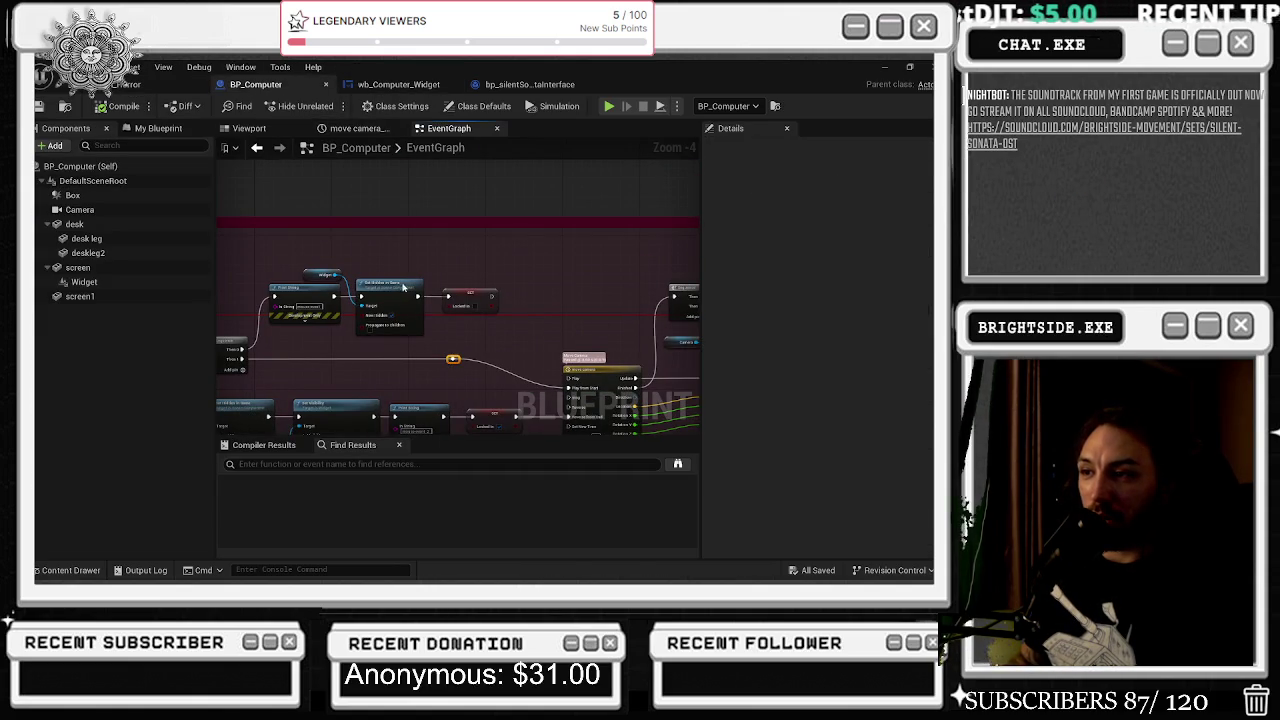
click(399, 84)
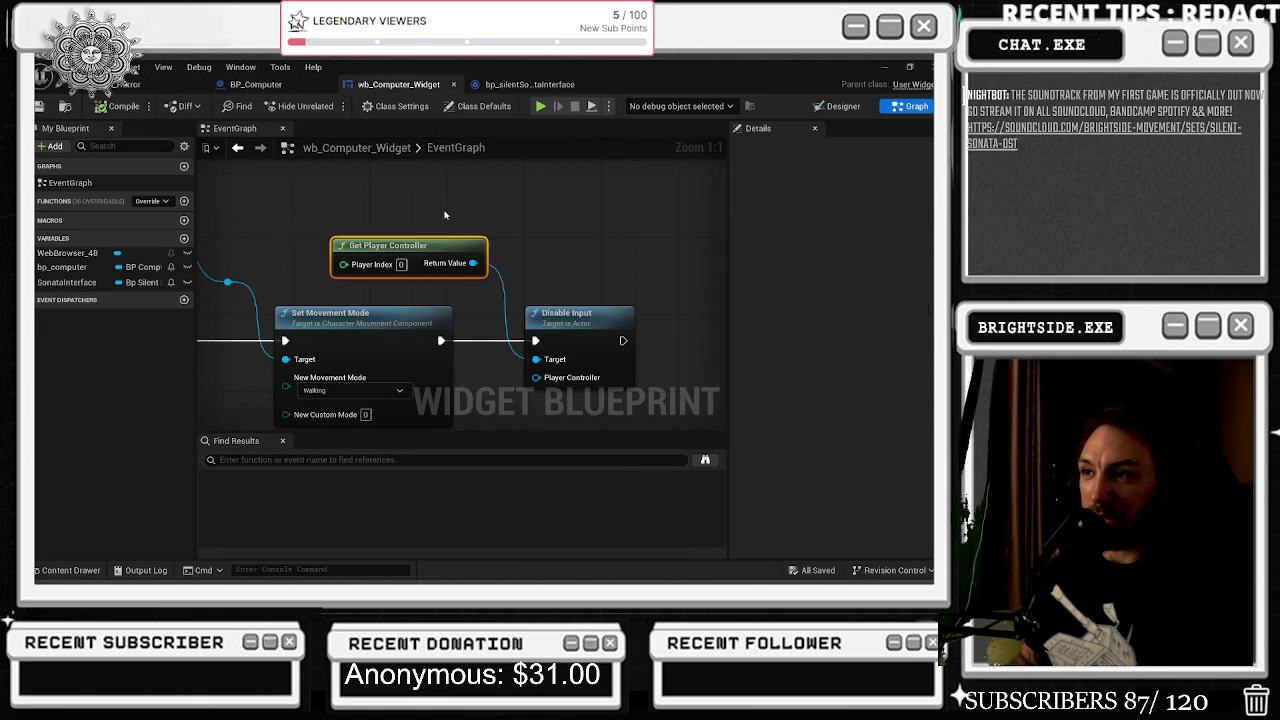
- Align the Get Player Controller, Set Movement Mode and Disable Input nodes
drag(437, 240, 398, 241)
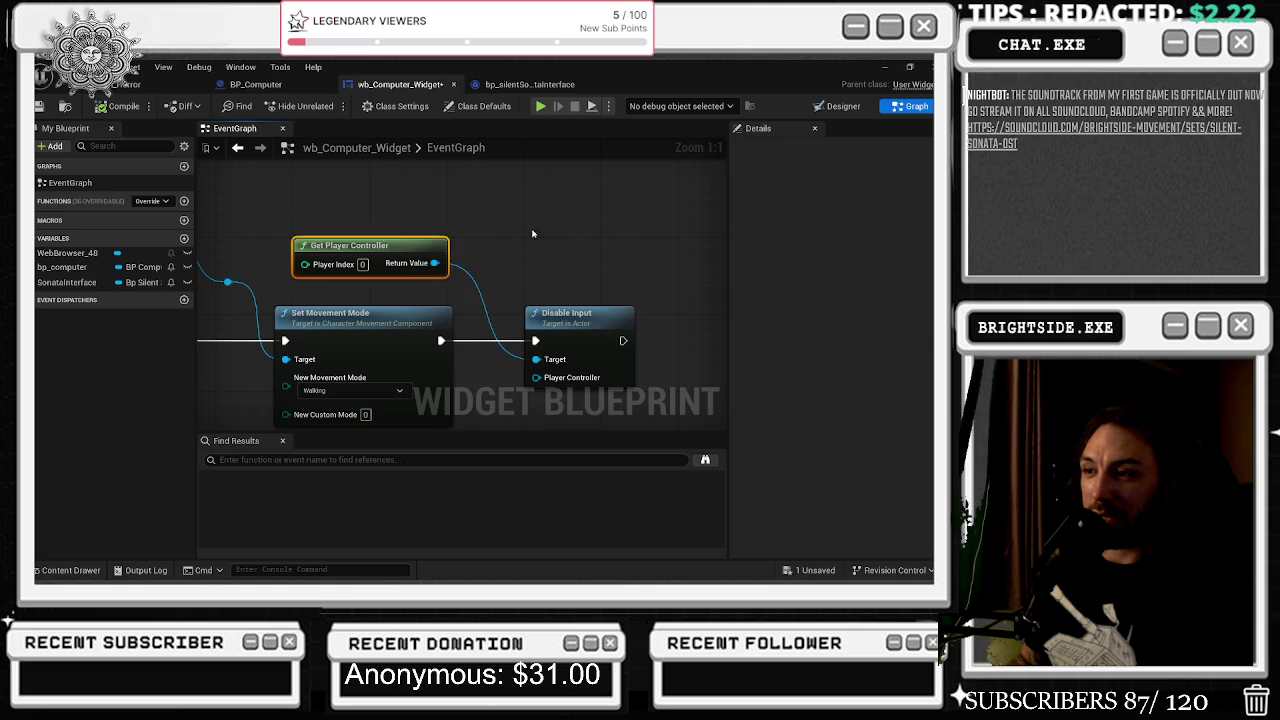
drag(567, 323, 545, 313)
drag(374, 325, 432, 287)
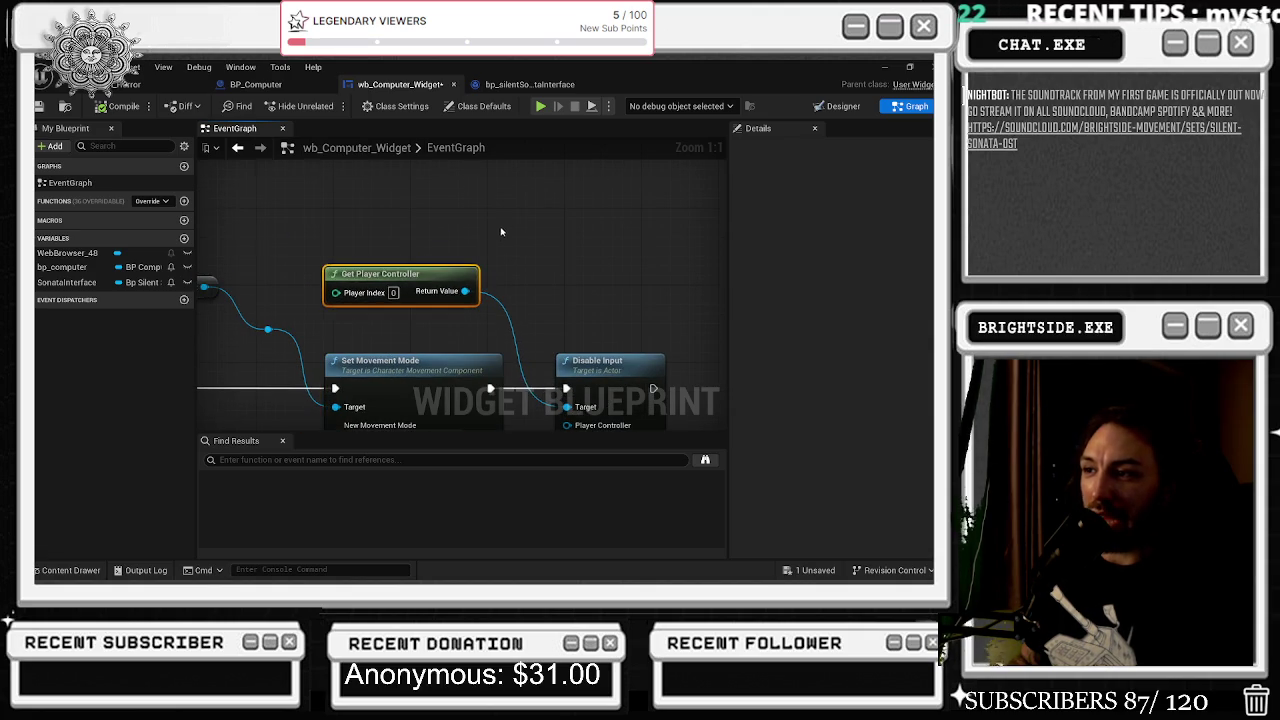
scroll(494, 238, down, 4)
click(458, 253)
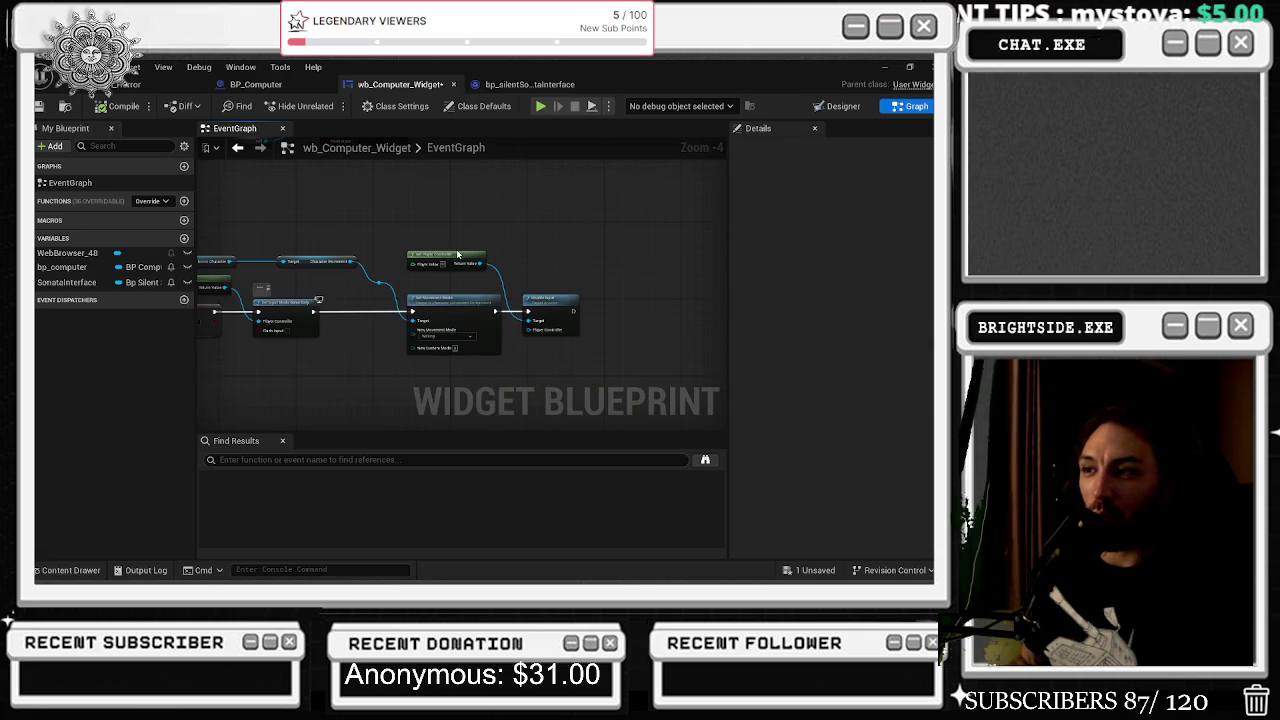
drag(465, 260, 468, 256)
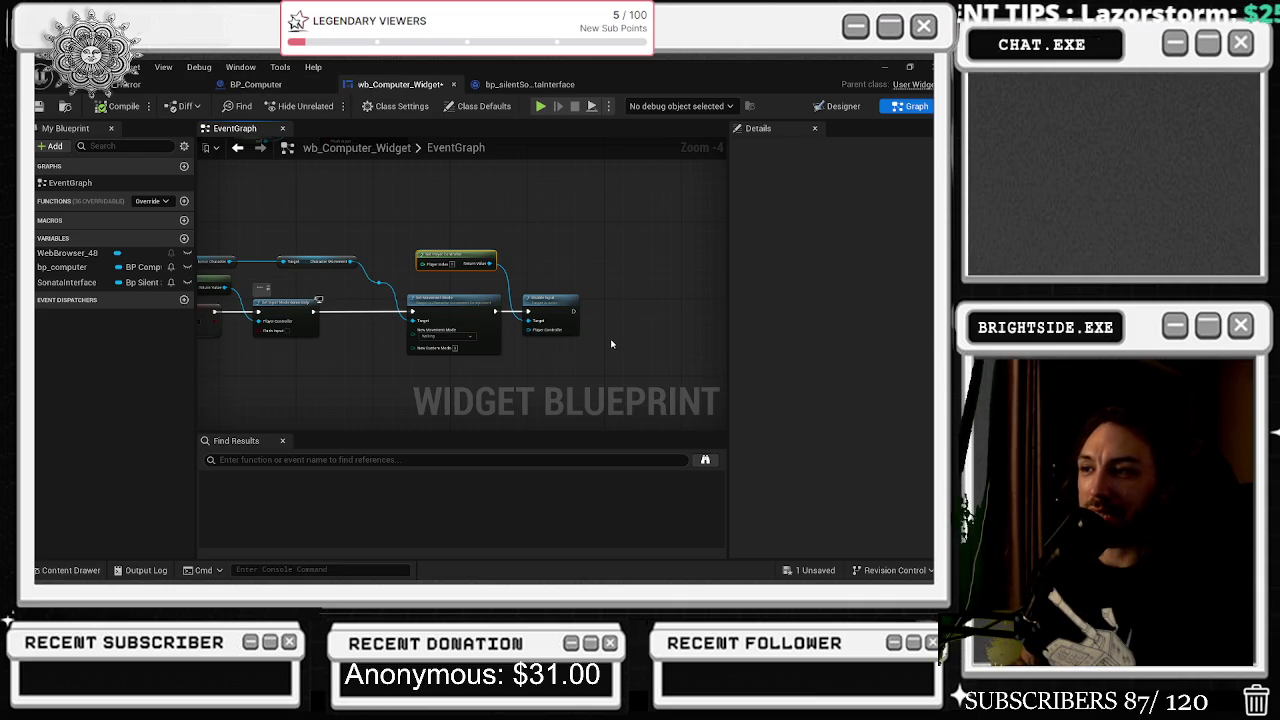
drag(474, 321, 467, 317)
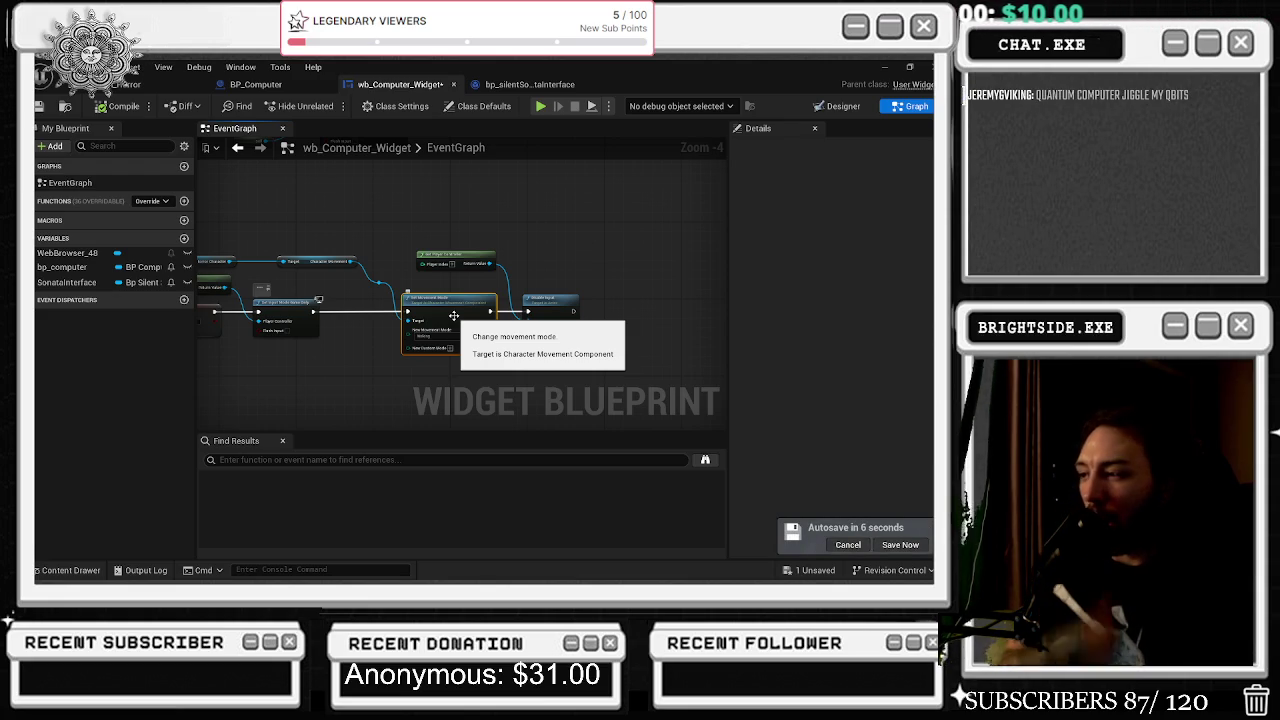
- Postpone the autosave and fine-tune the Disable Input and Get Player Controller positions
click(848, 544)
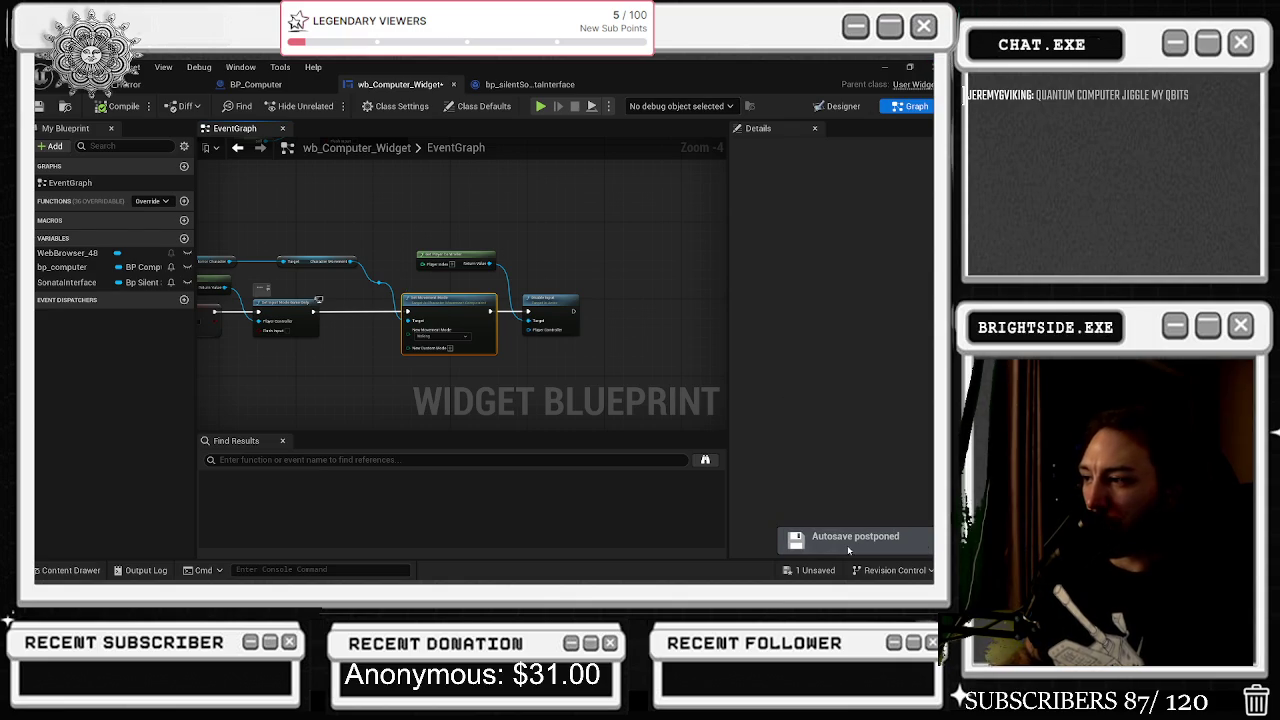
drag(548, 302, 554, 302)
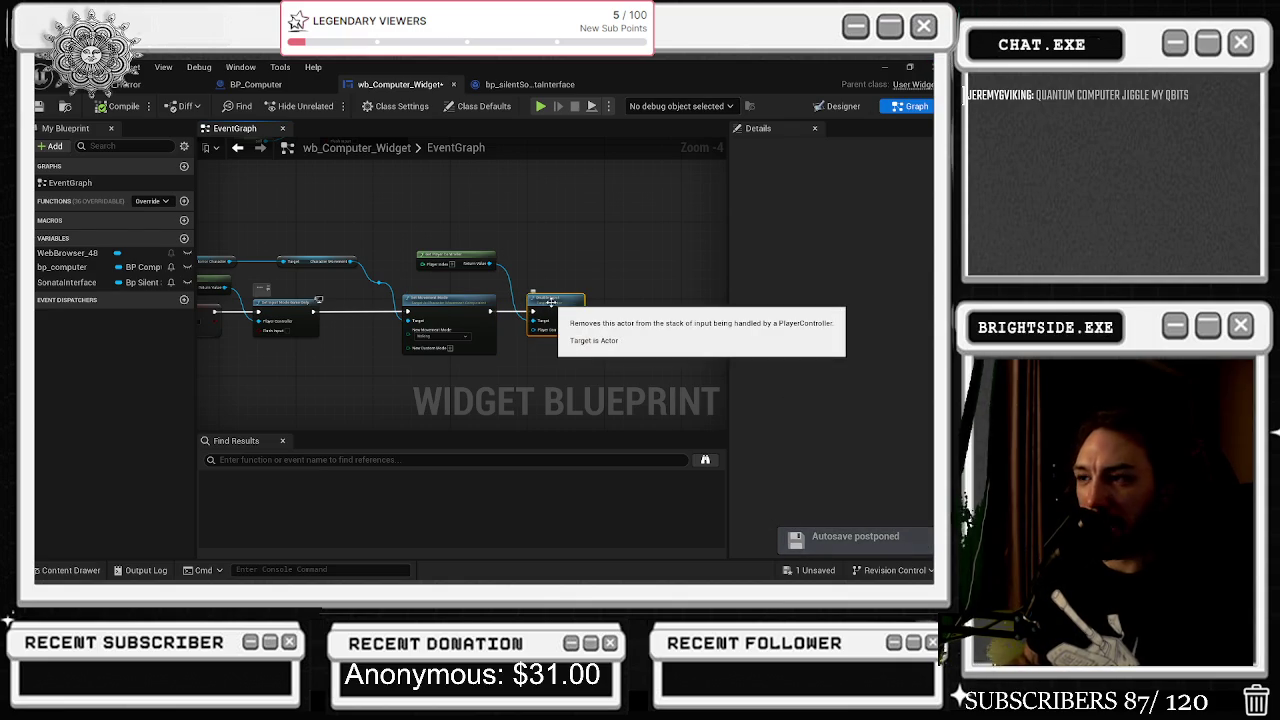
drag(474, 264, 478, 268)
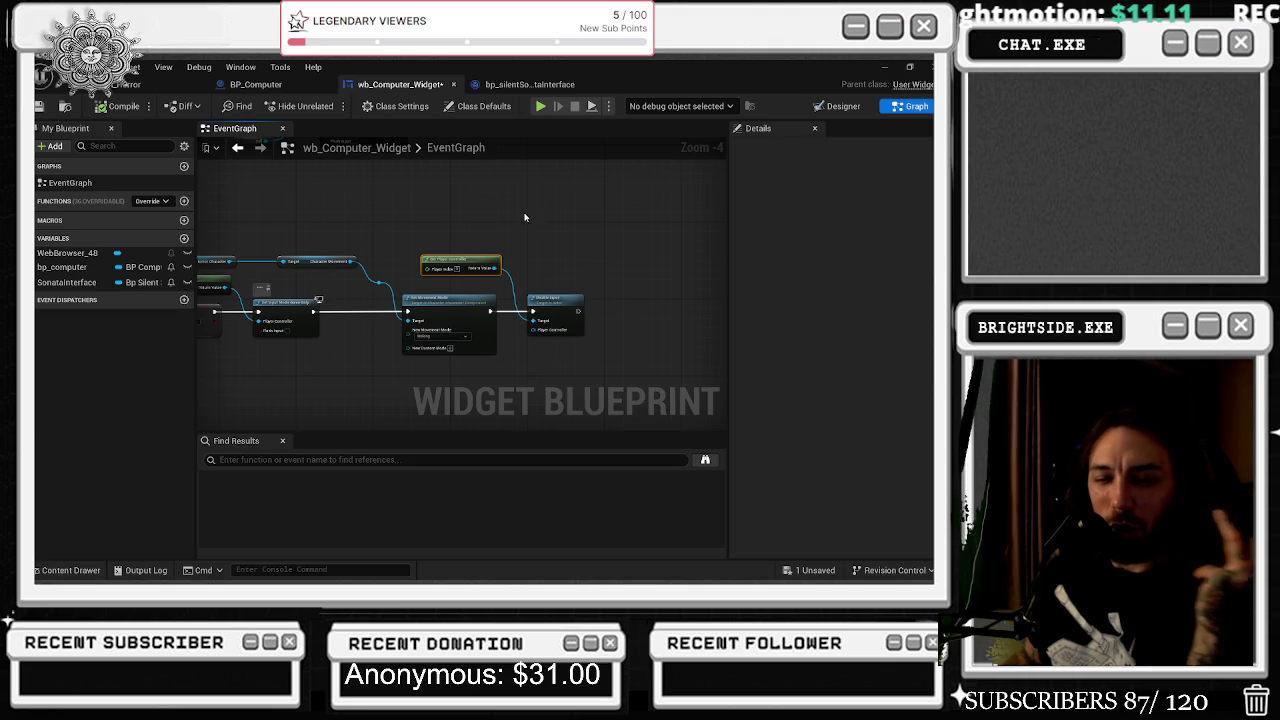
- Add a reroute knot on Set Movement Mode's target wire, then start a new playtest
double_click(372, 280)
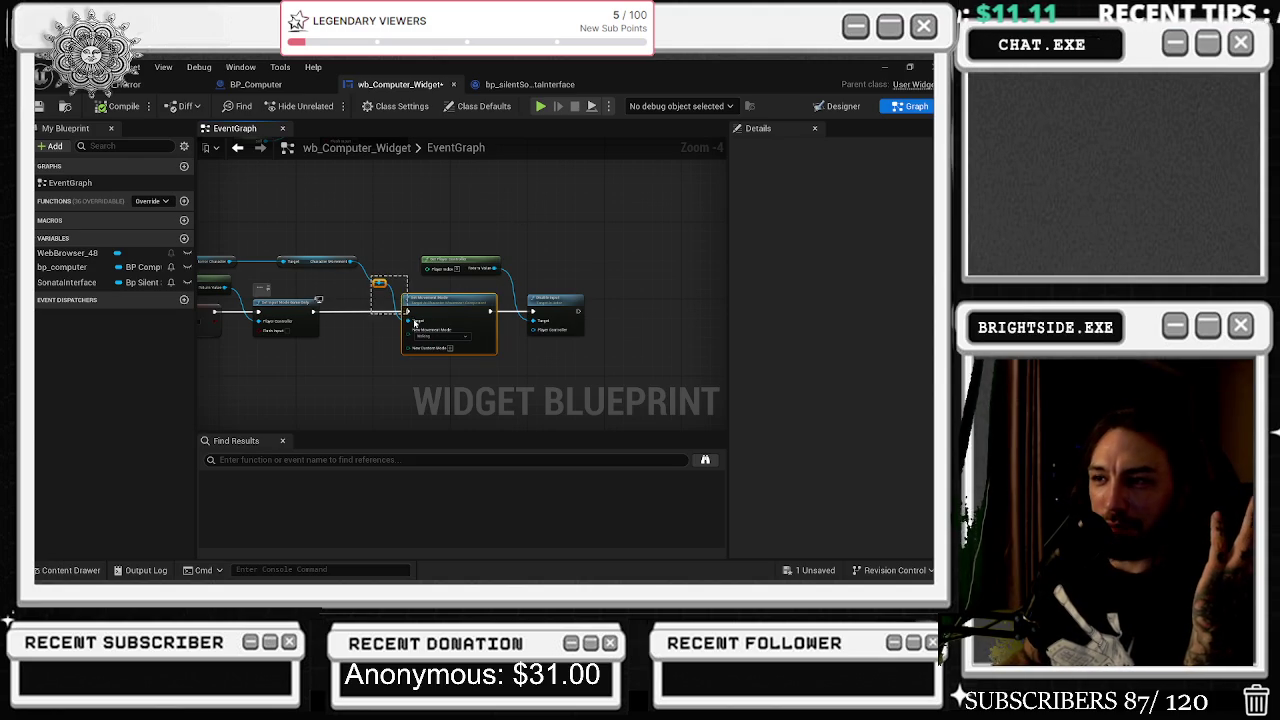
drag(418, 313, 407, 313)
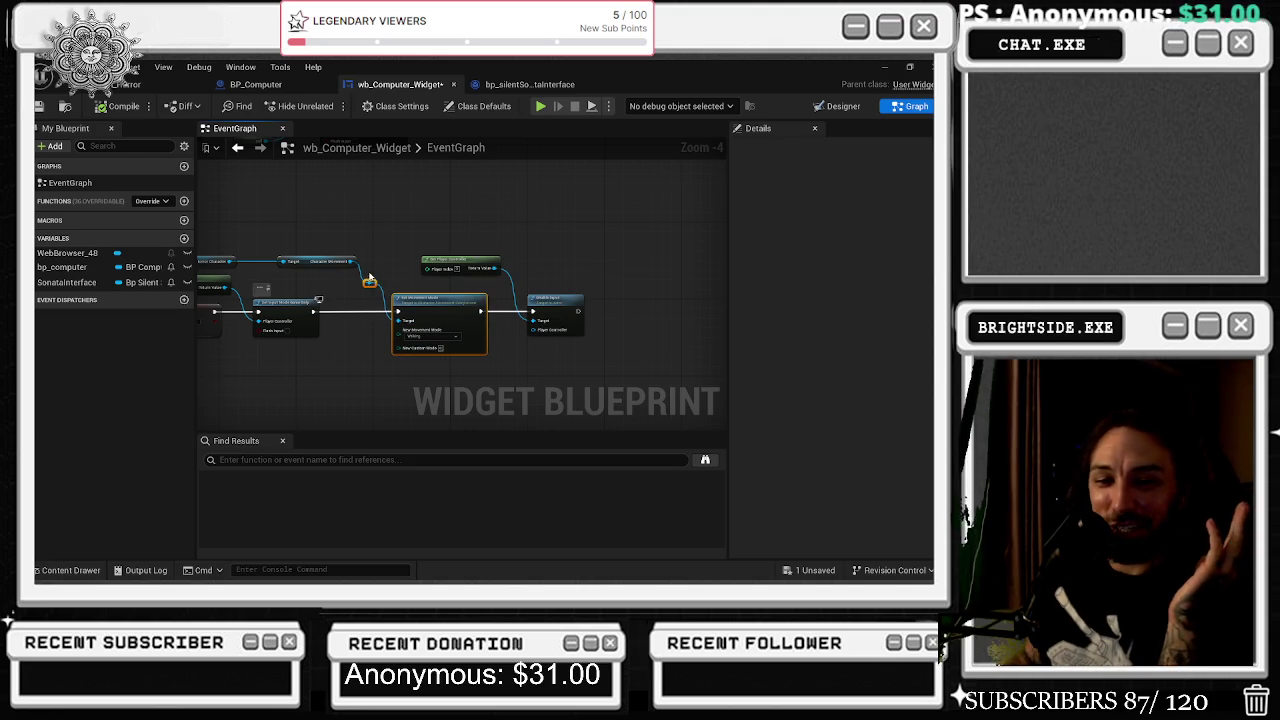
scroll(360, 261, down, 6)
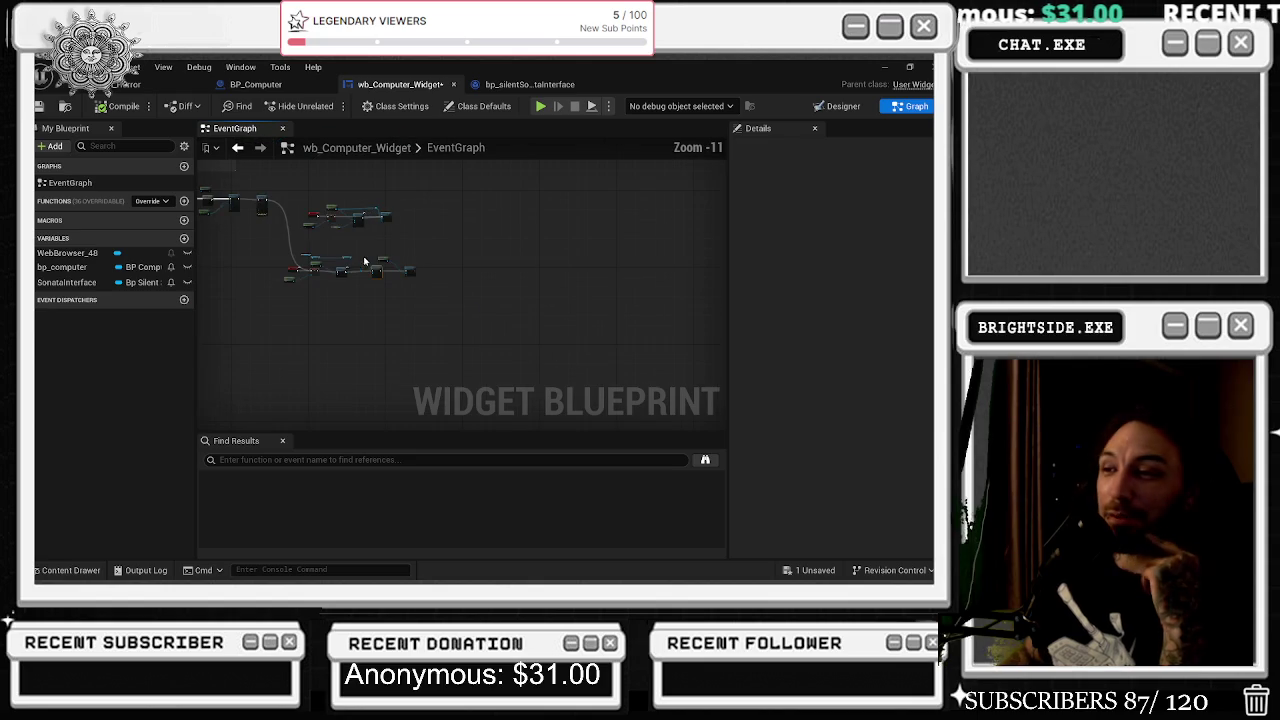
scroll(419, 261, up, 4)
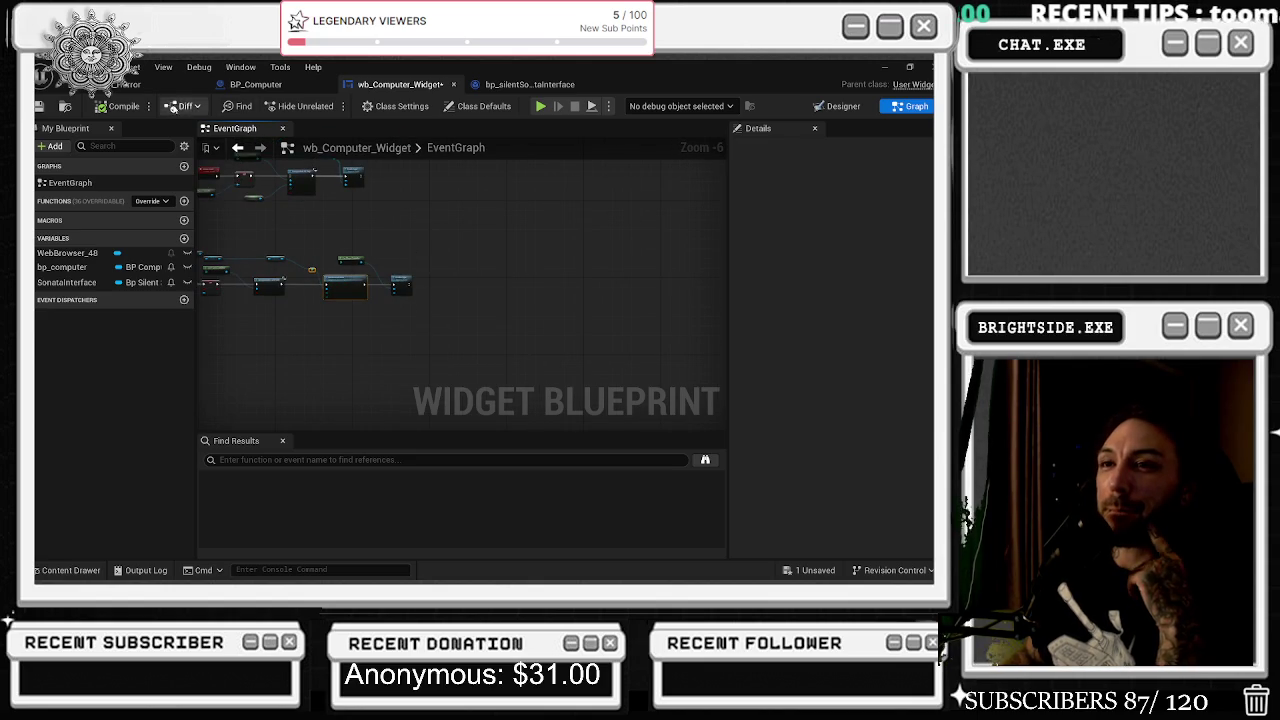
click(150, 84)
click(327, 106)
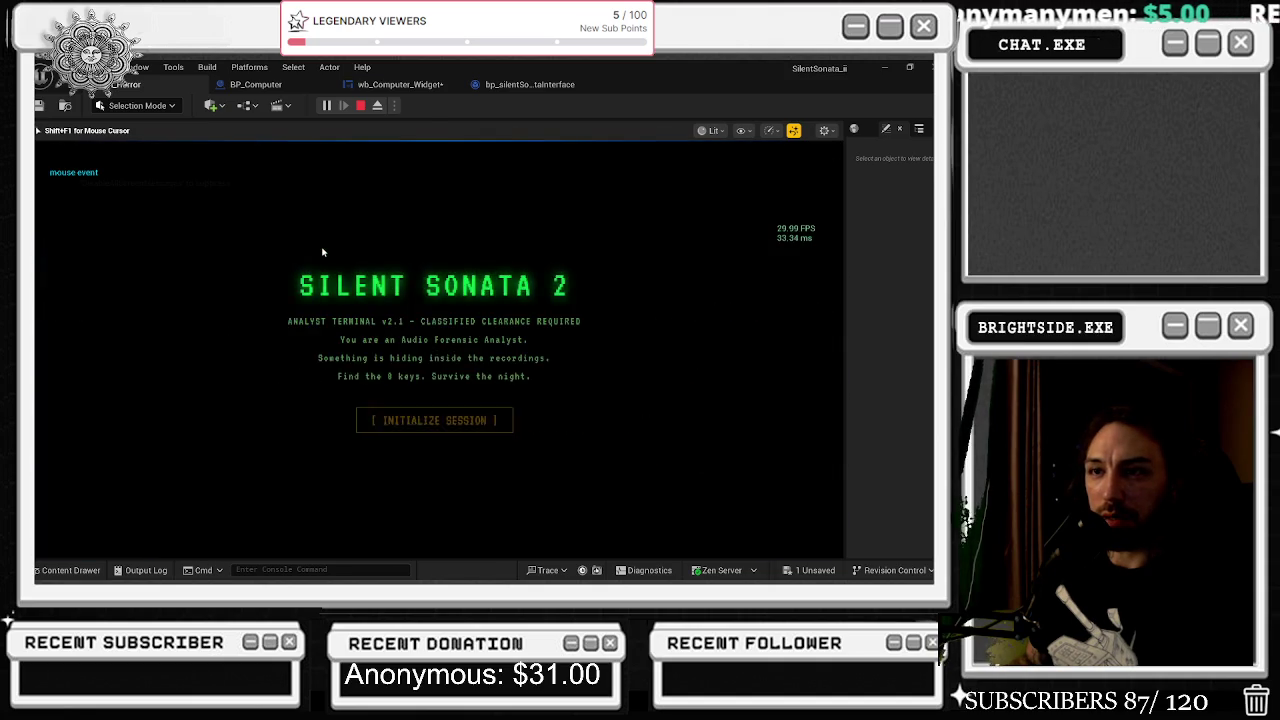
- Leave the computer terminal view and open the in-game console
click(322, 252)
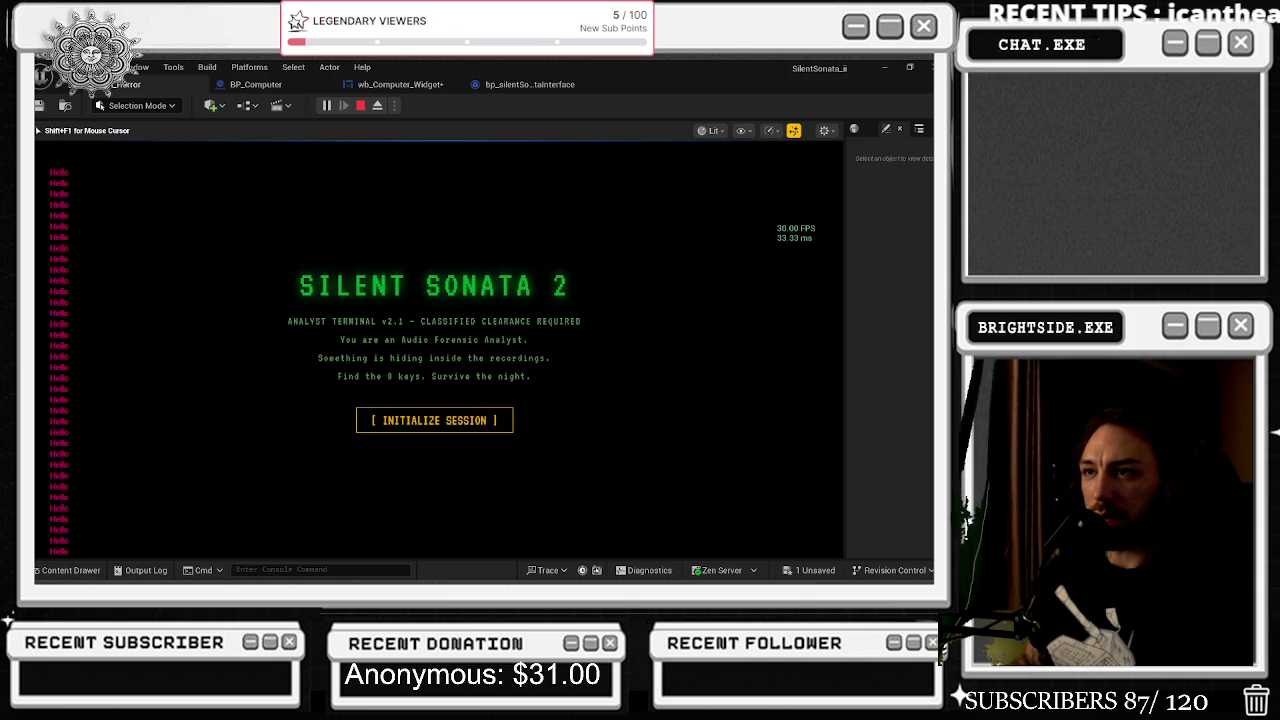
key(grave)
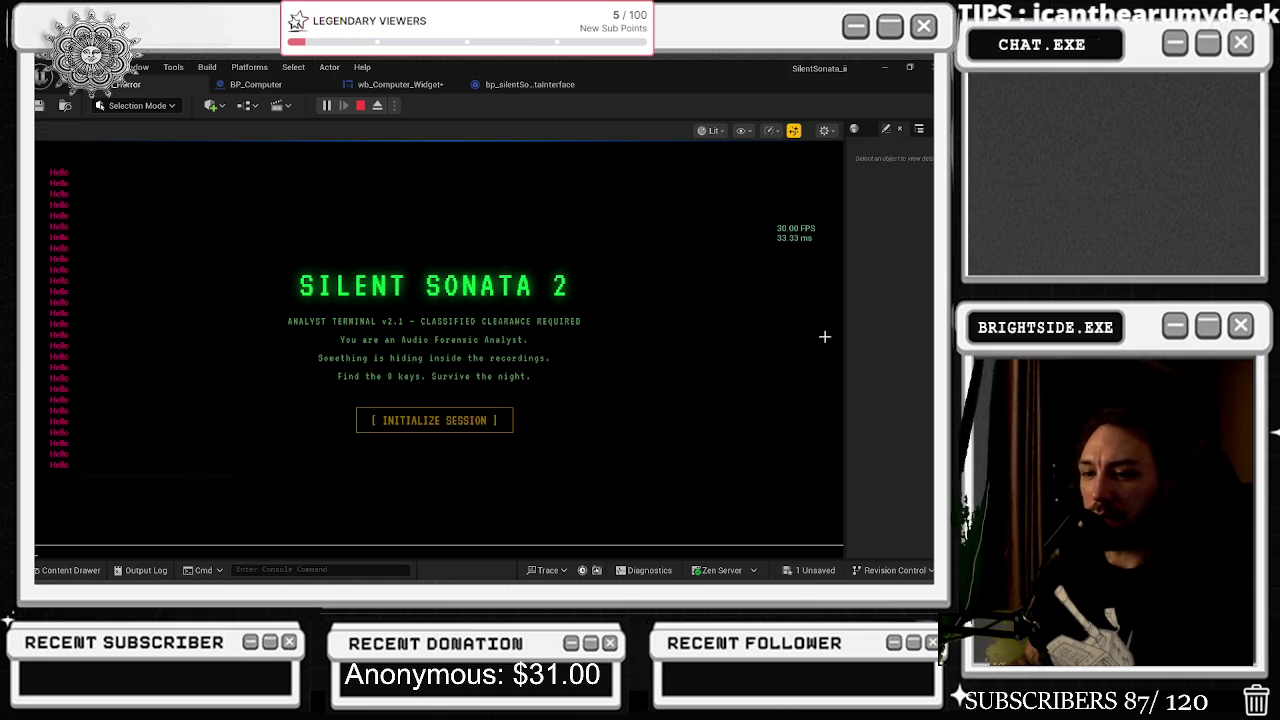
- Browse the 'widget' console command suggestions, then initialize the session from the title screen
text(remove all wid)
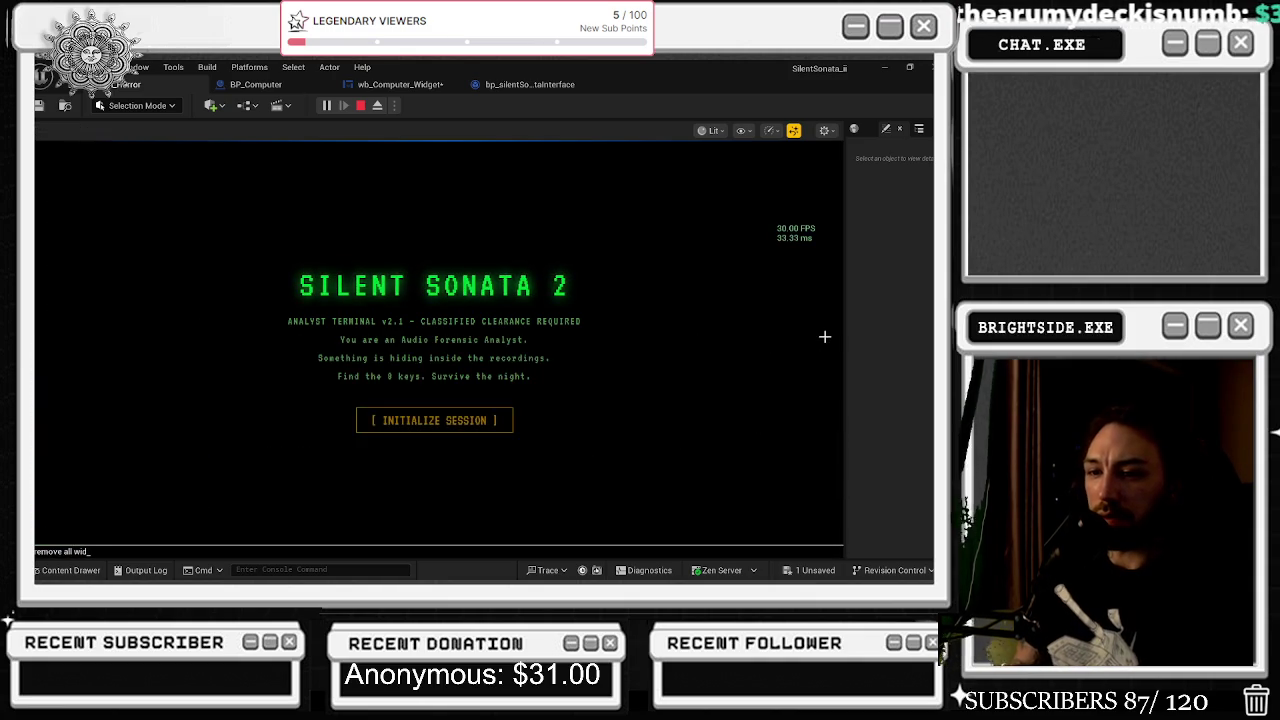
text(wid)
key(BackSpace)
key(BackSpace)
key(BackSpace)
text(widget)
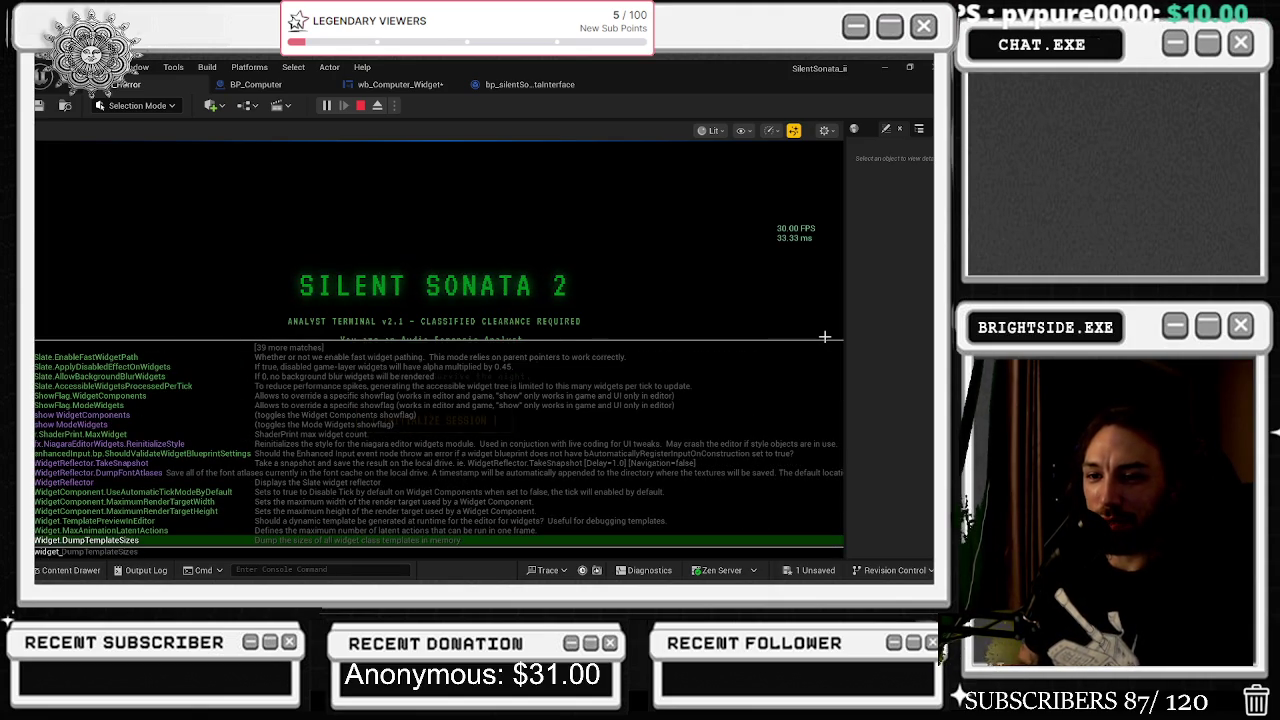
key(Down)
key(Down)
key(Down)
key(Down)
key(Down)
key(Down)
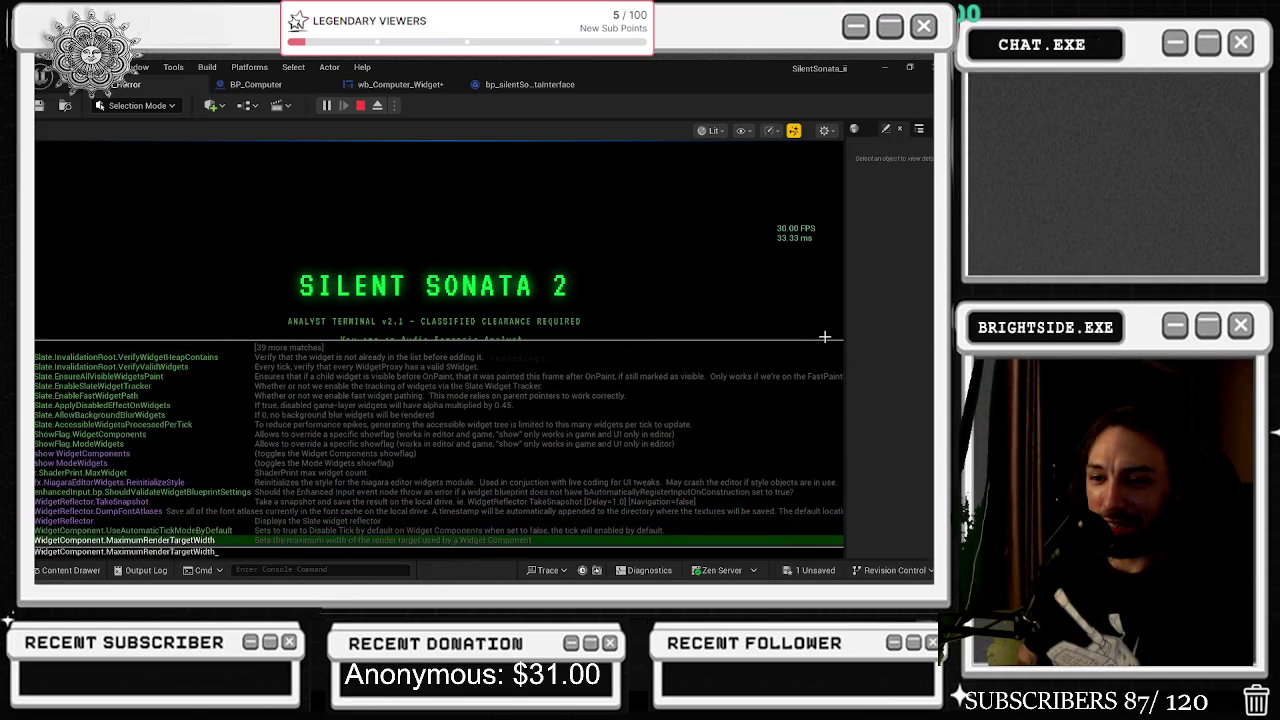
key(Down)
key(Down)
key(Down)
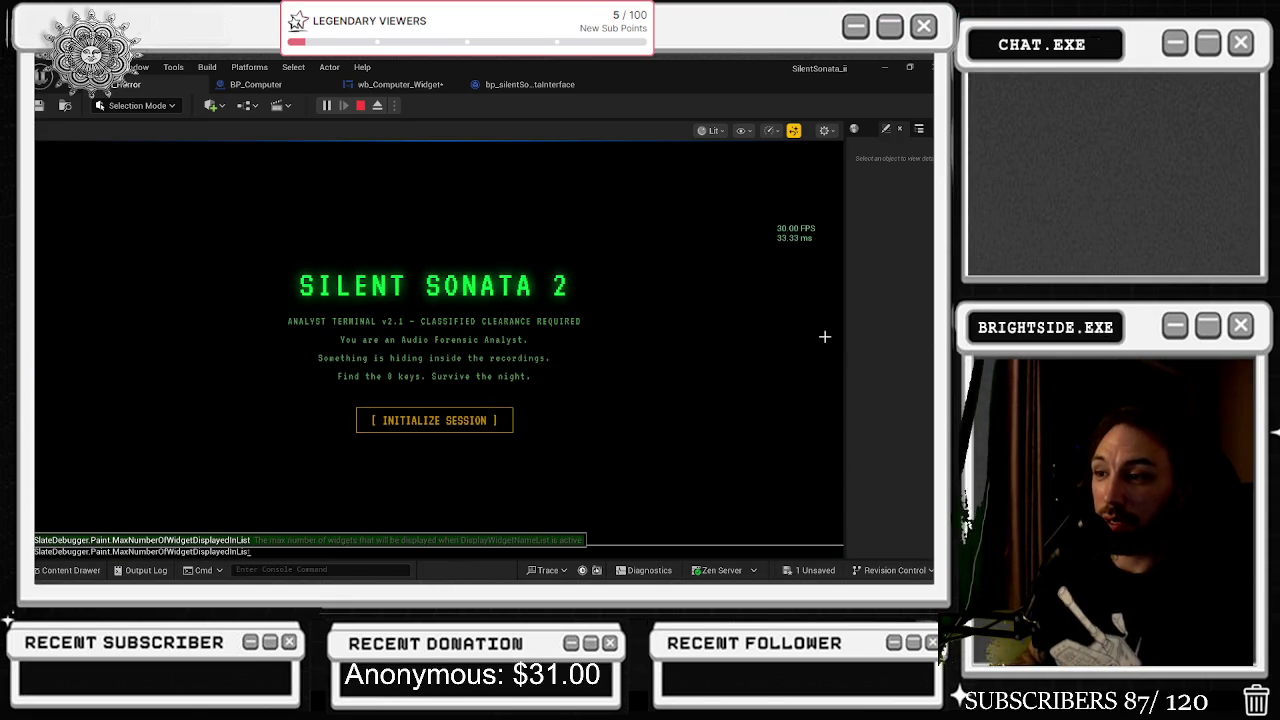
click(465, 418)
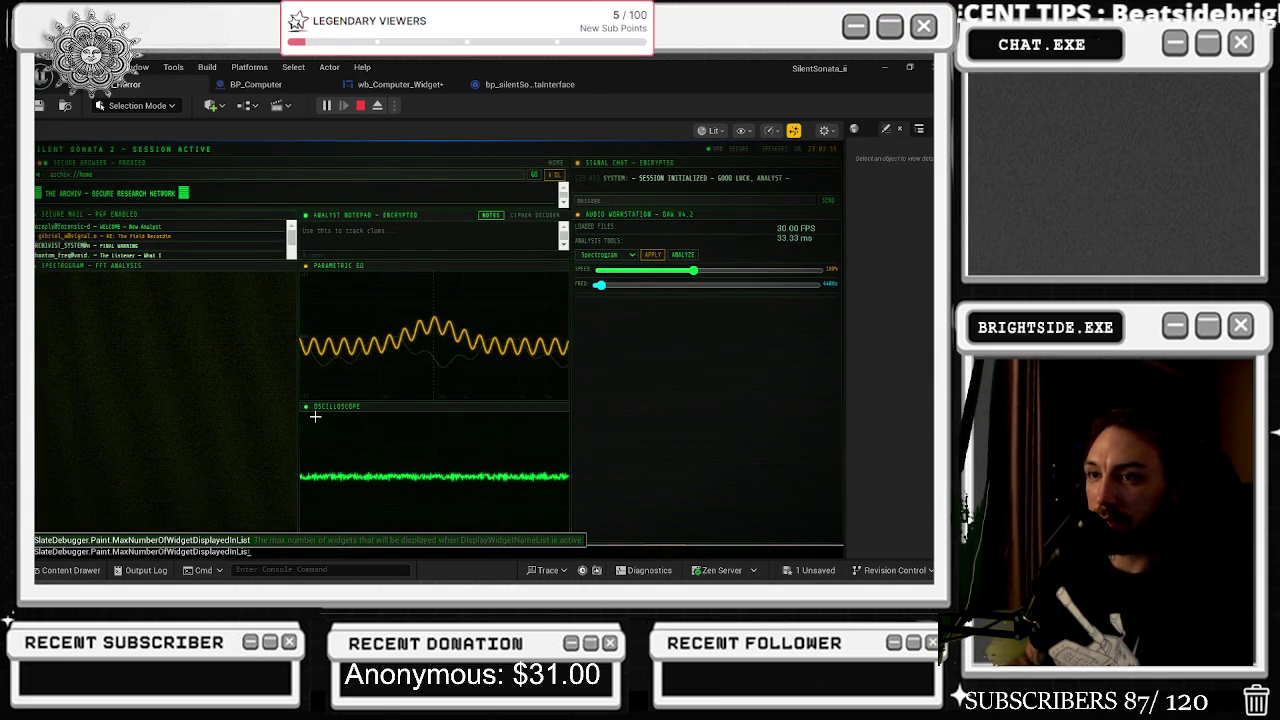
- Type 'asa' into the terminal dashboard and end the playtest with Esc
text(asa)
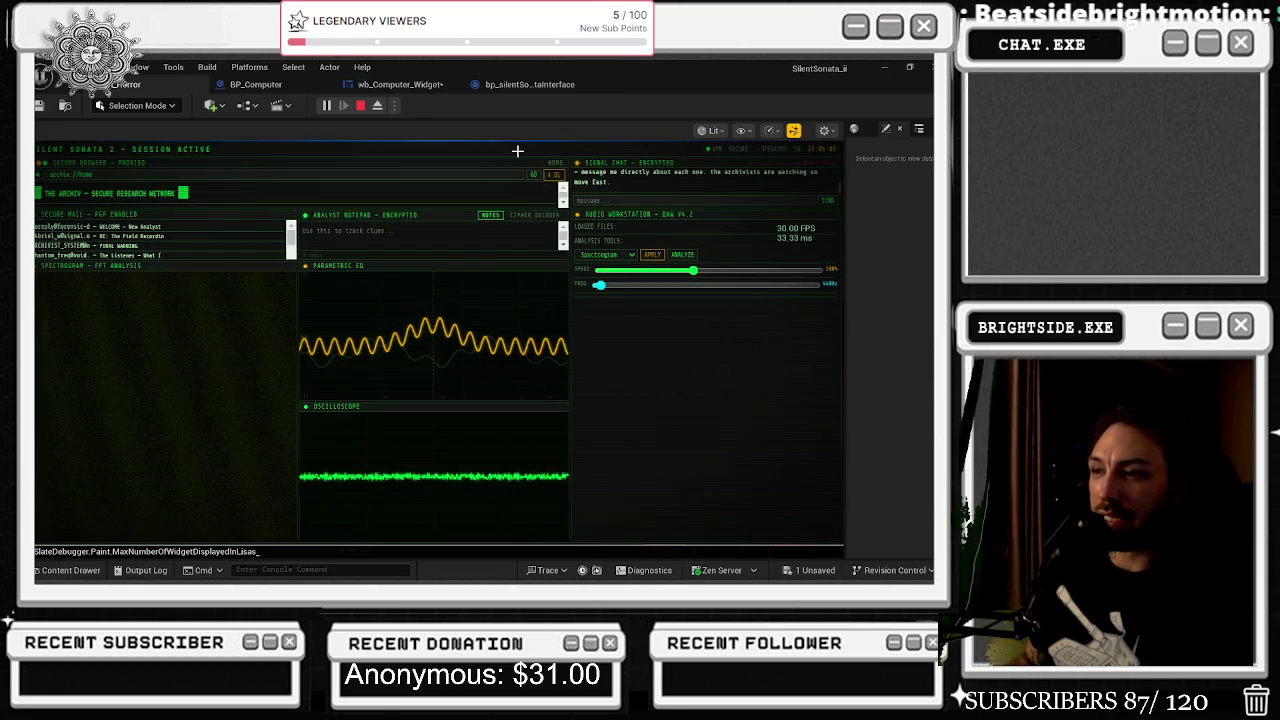
key(Escape)
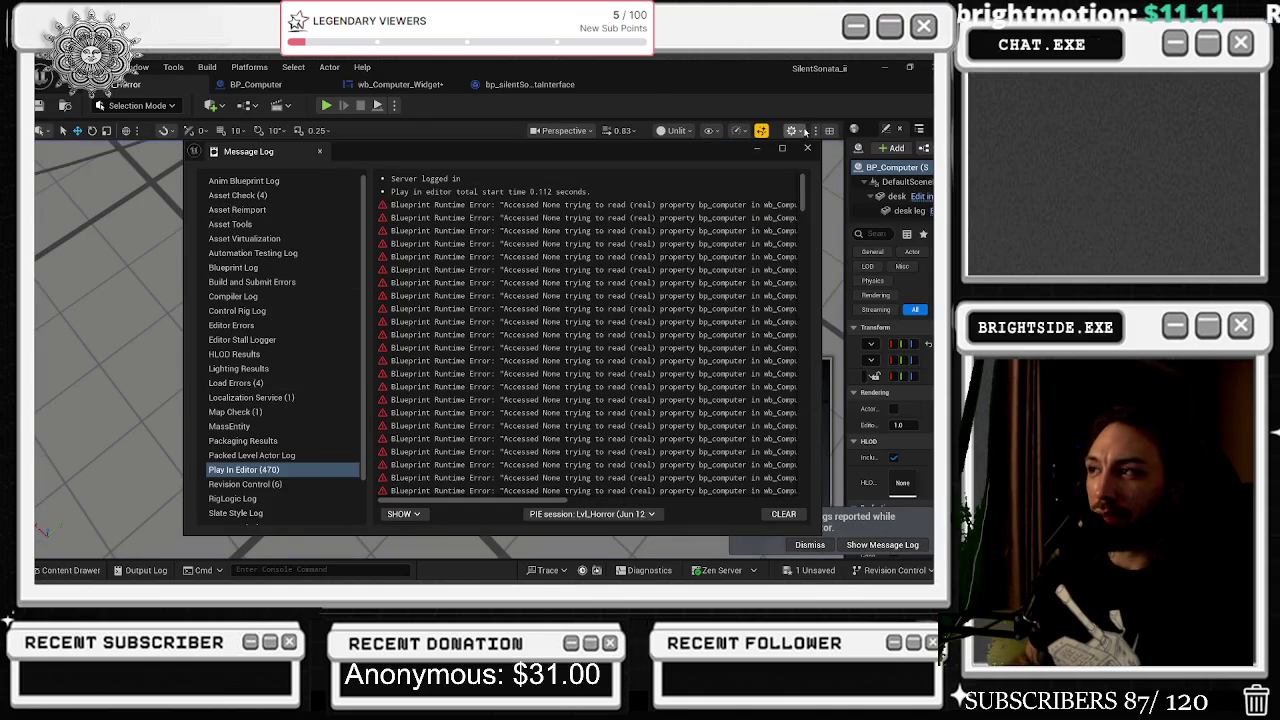
- Close the error log and play-errors notification, and frame the selected actor
click(807, 148)
drag(700, 197, 708, 130)
key(f)
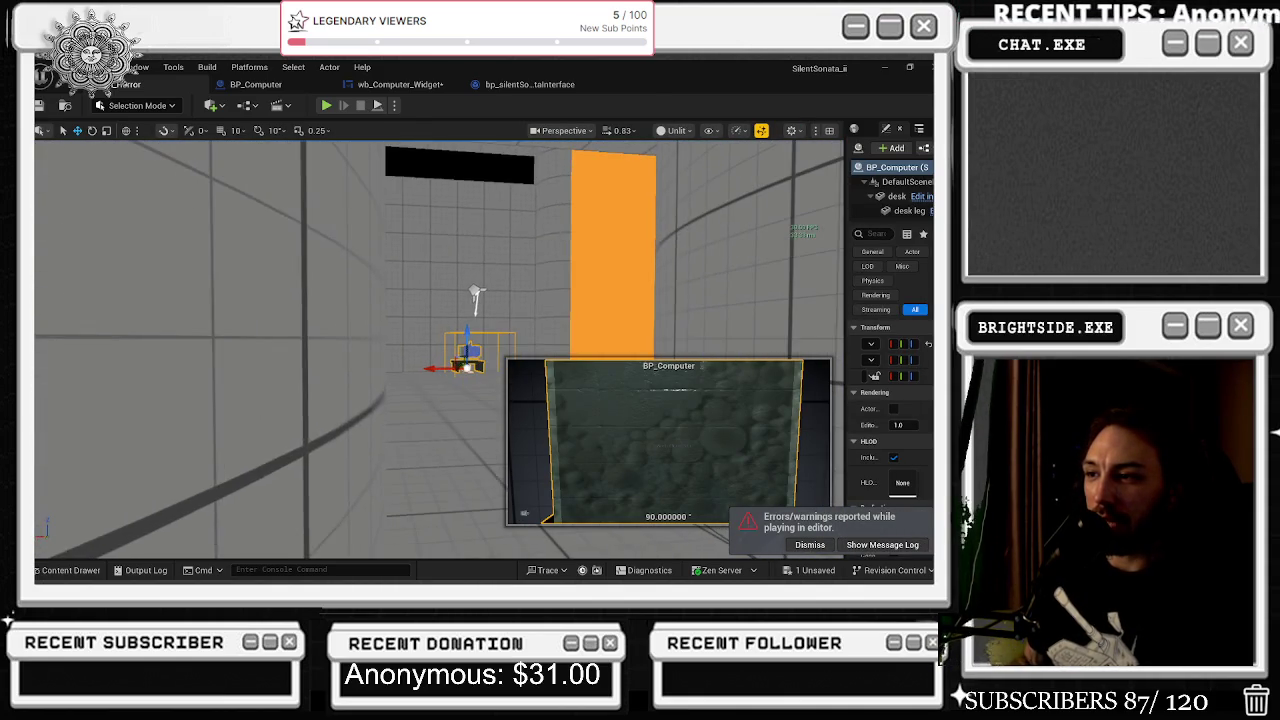
click(806, 546)
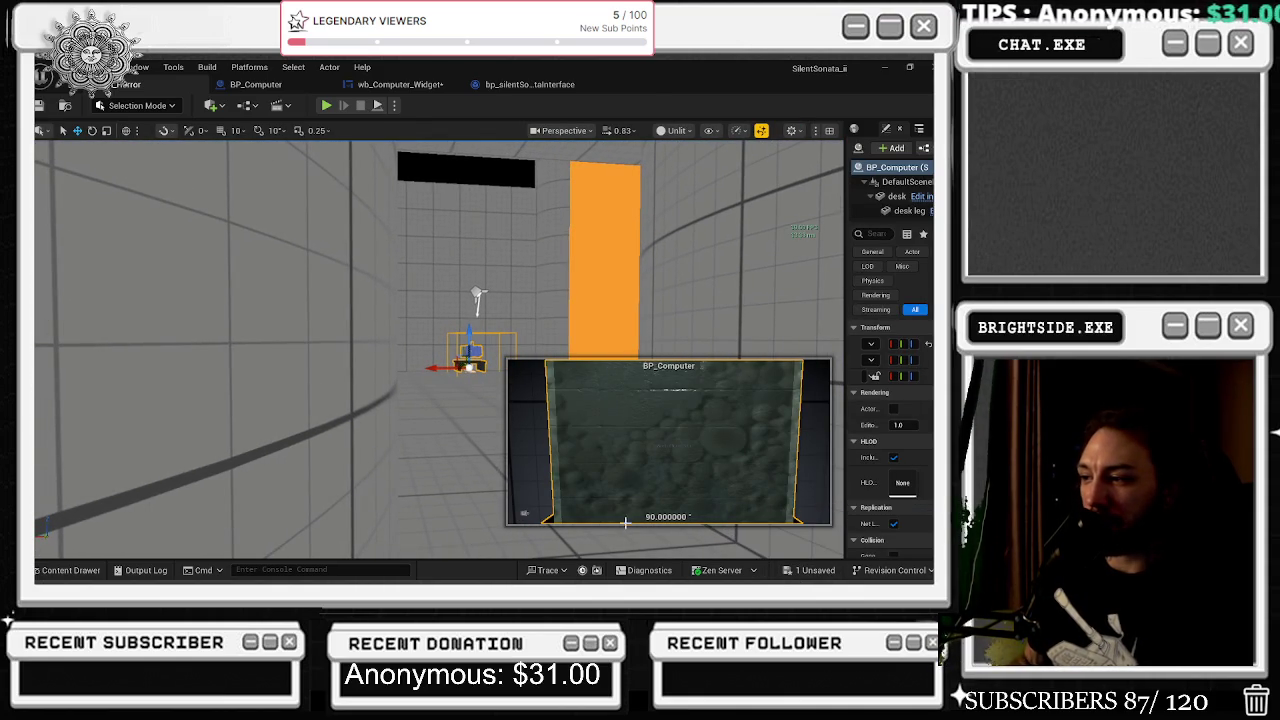
- Save the modified widget from the unsaved-content list and start a fresh playtest
click(803, 571)
click(580, 461)
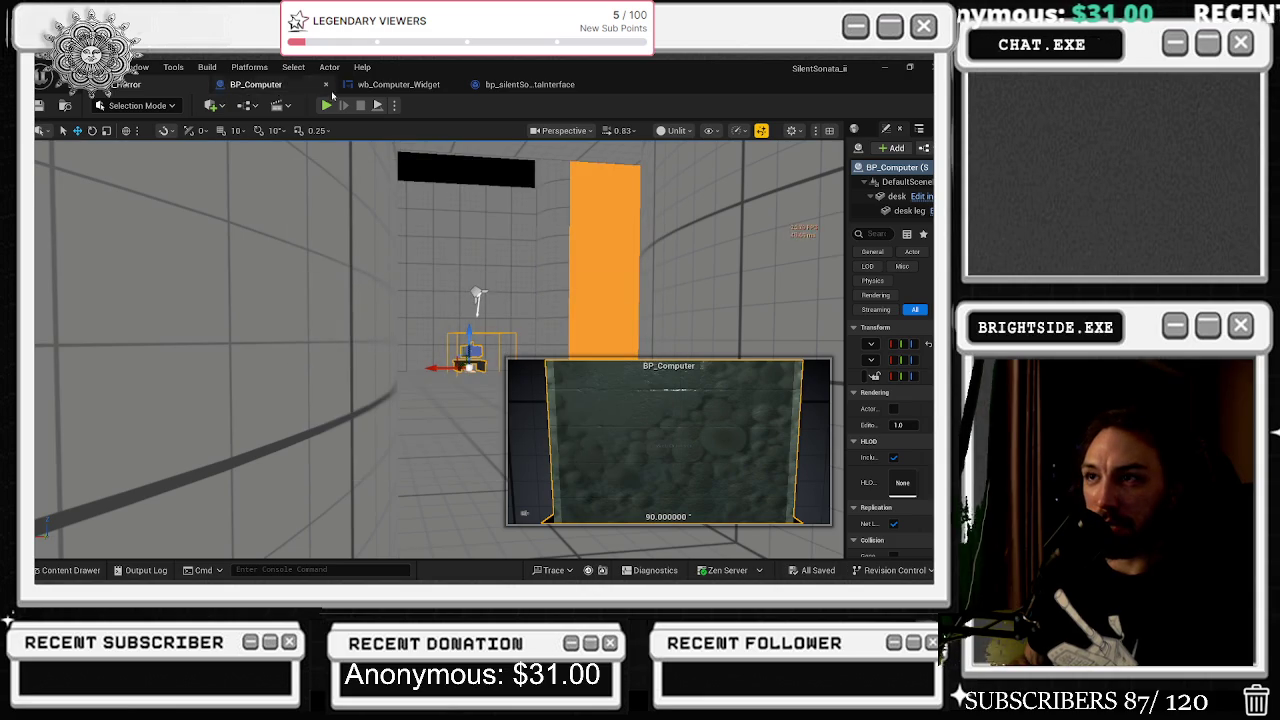
click(326, 105)
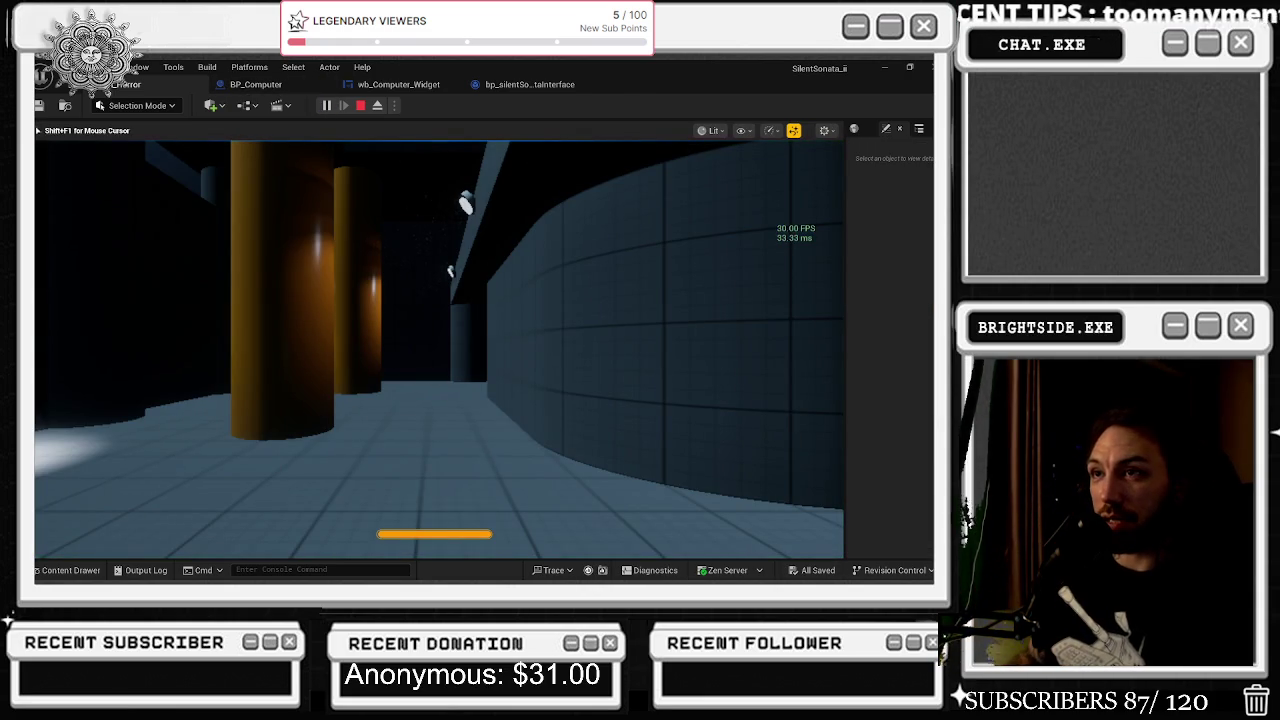
- In the play test, walk between the pillars up to the lit computer desk
click(440, 350)
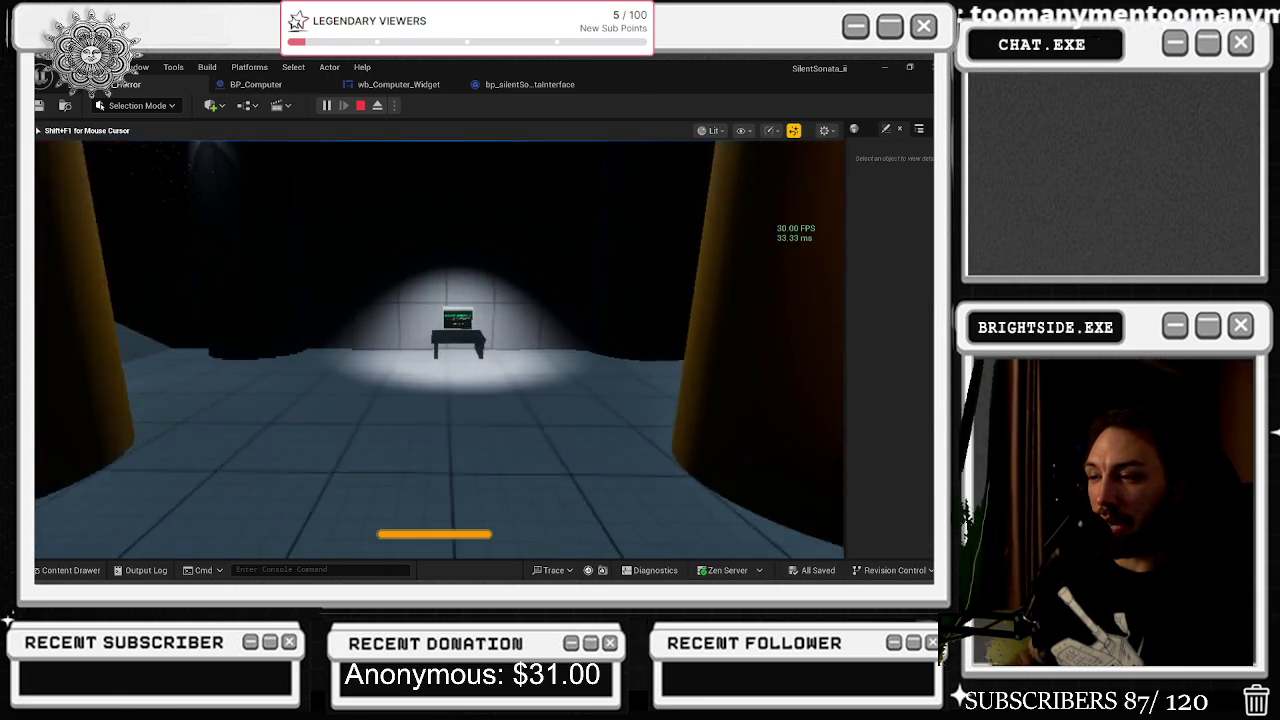
key(w)
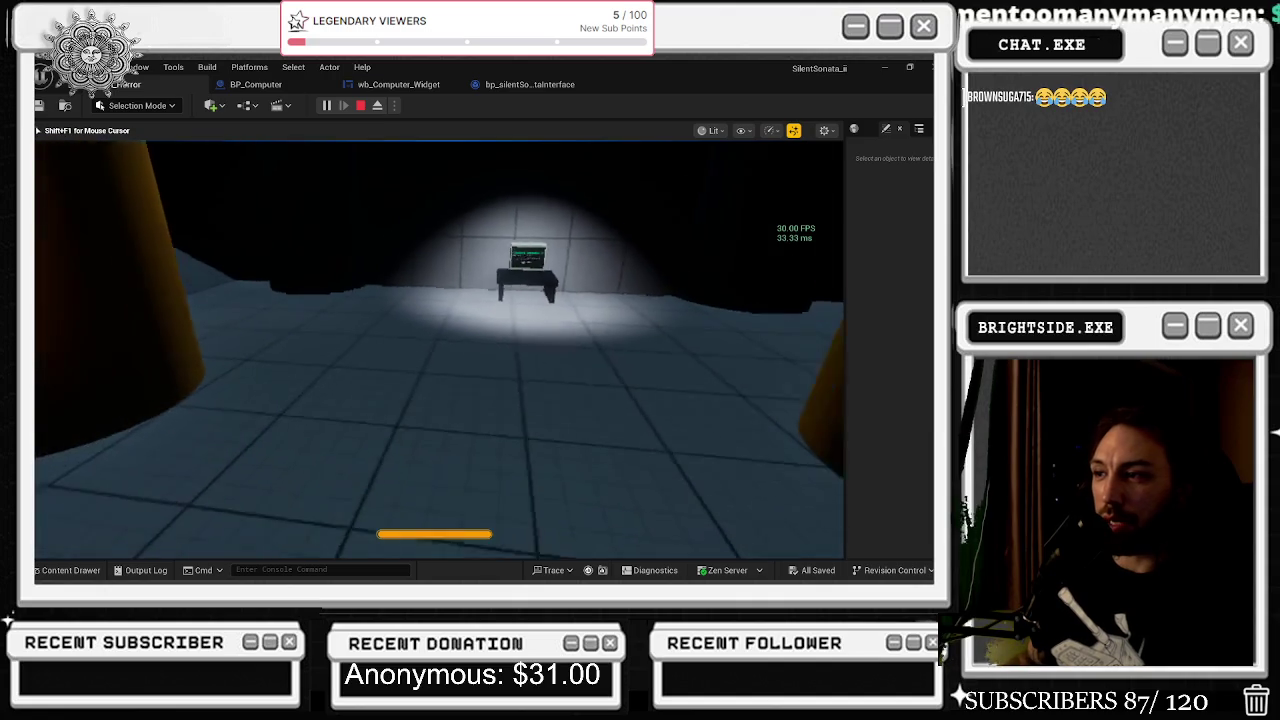
key(s)
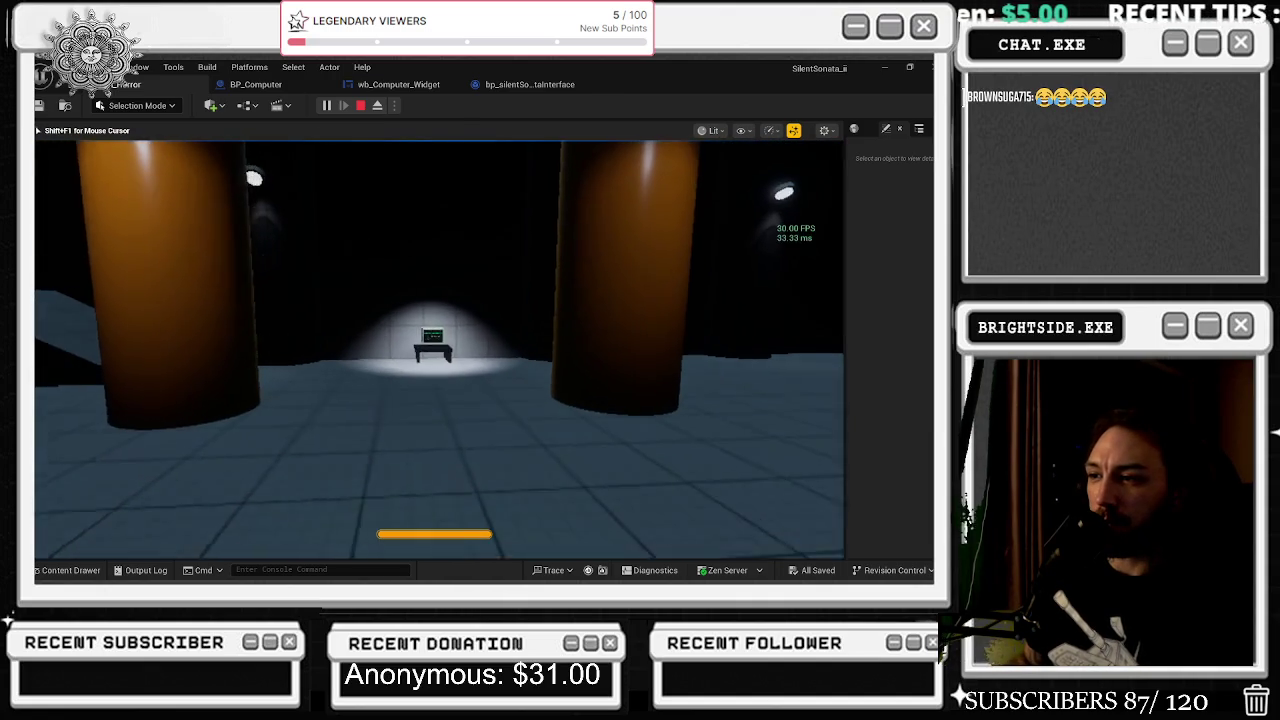
key(w)
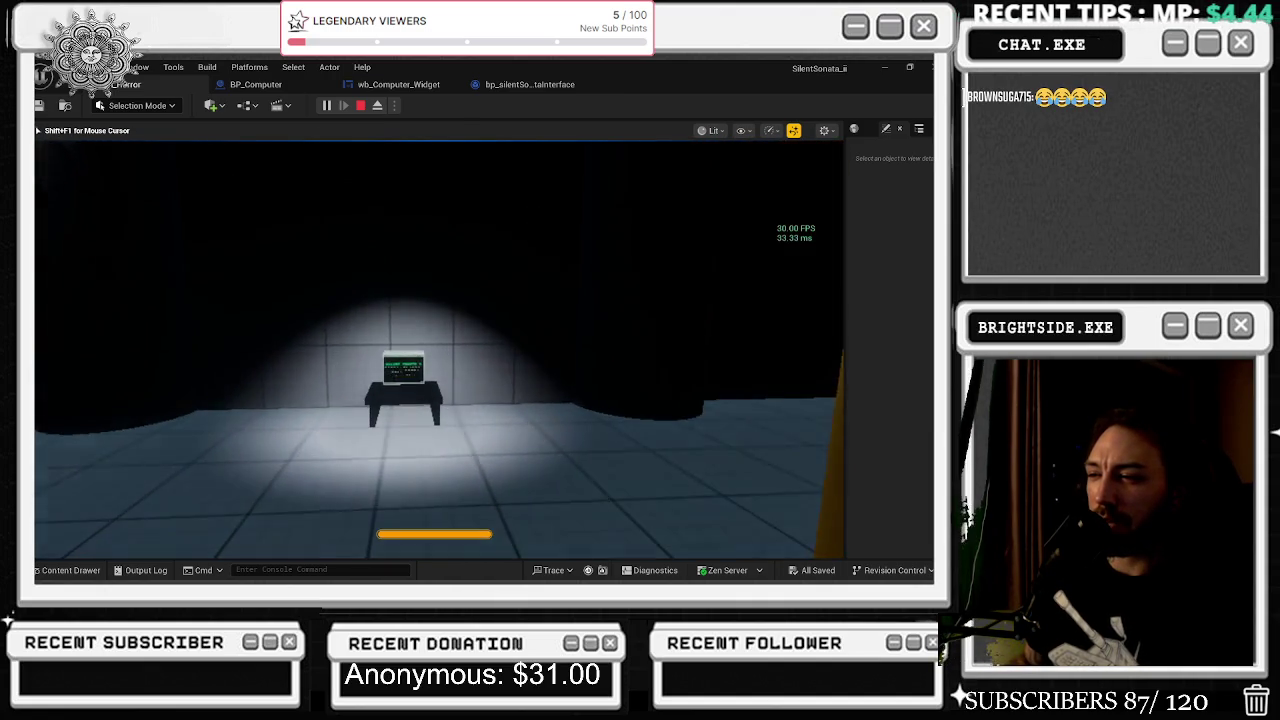
key(s)
key(w)
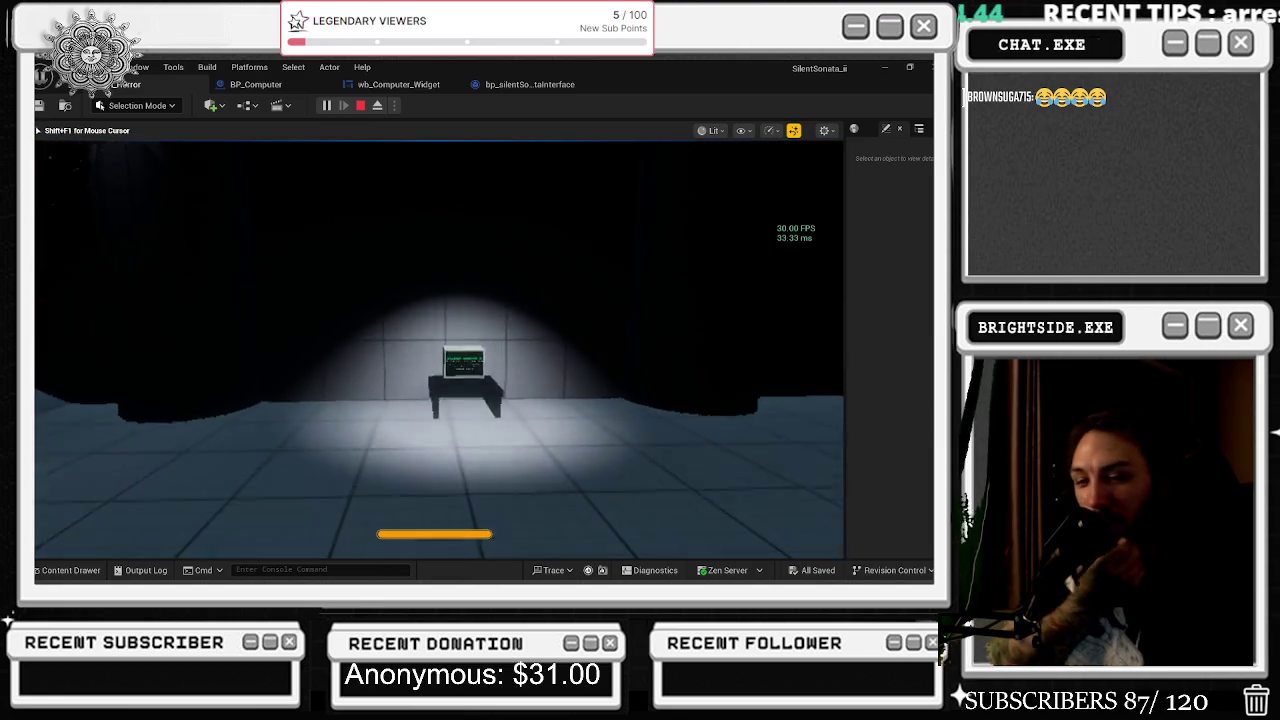
key(w)
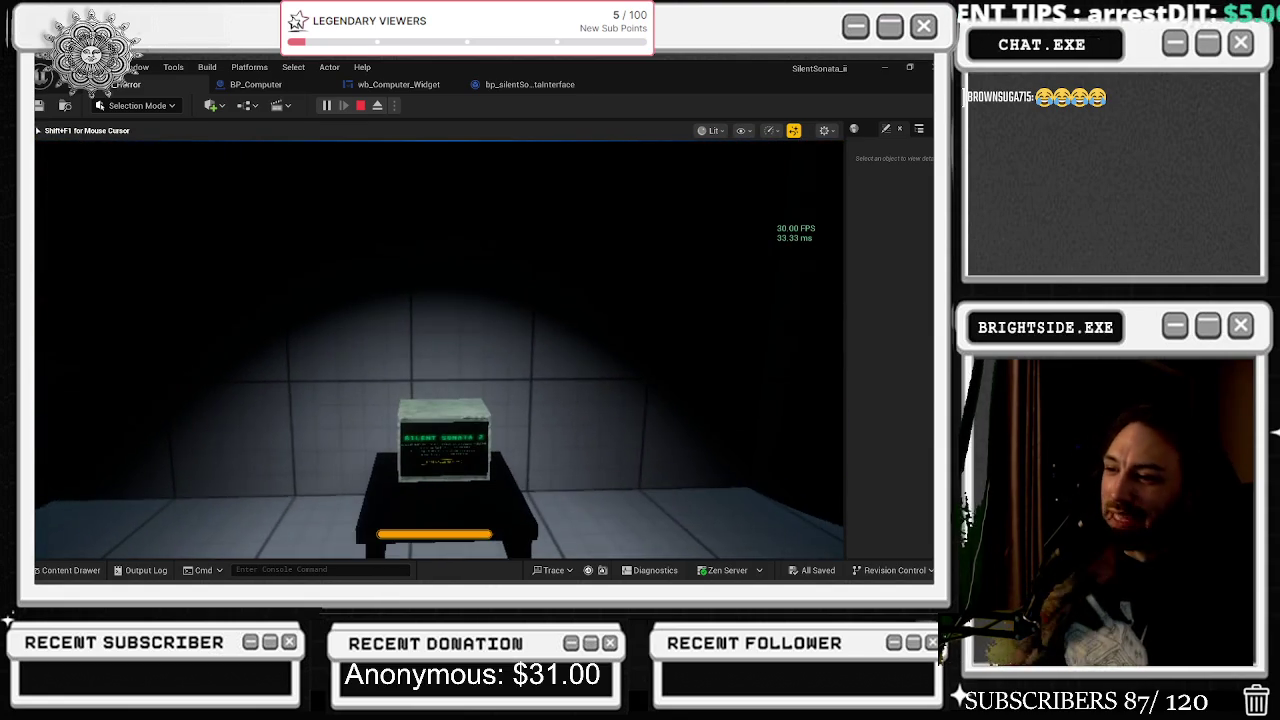
key(w)
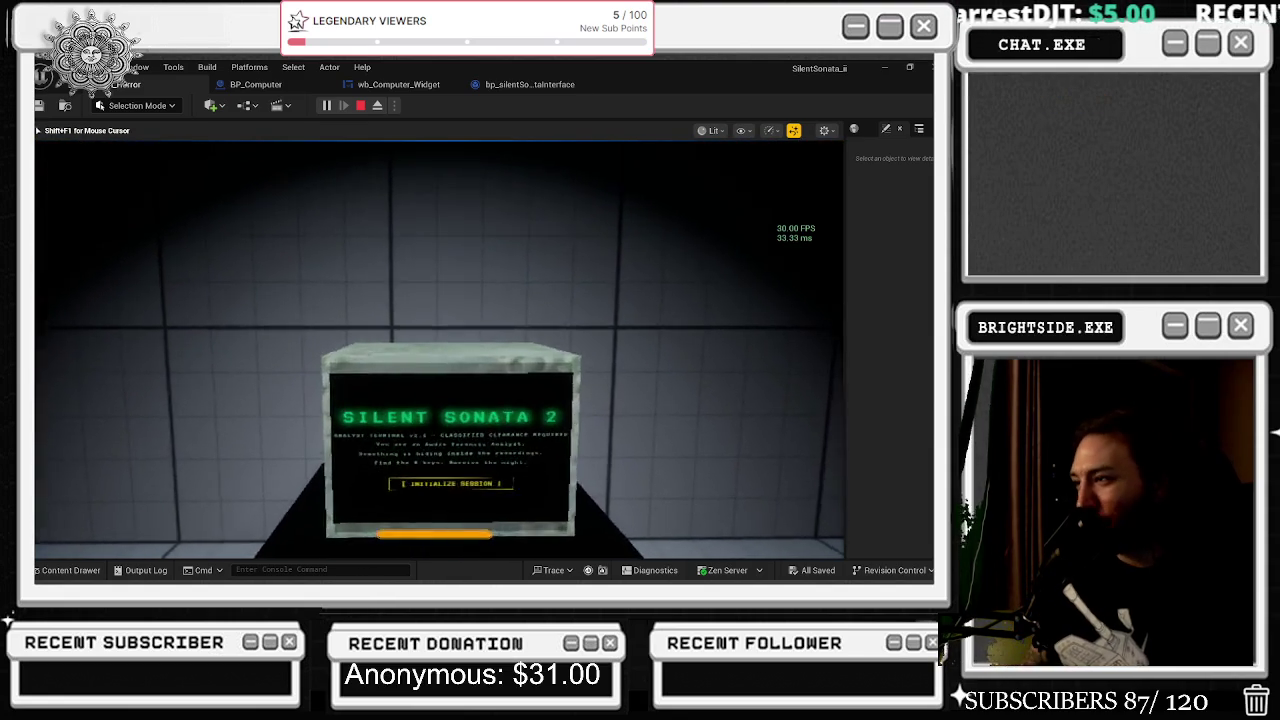
- Open the Silent Sonata 2 terminal with E, choose INITIALIZE SESSION, then stop the play test
key(e)
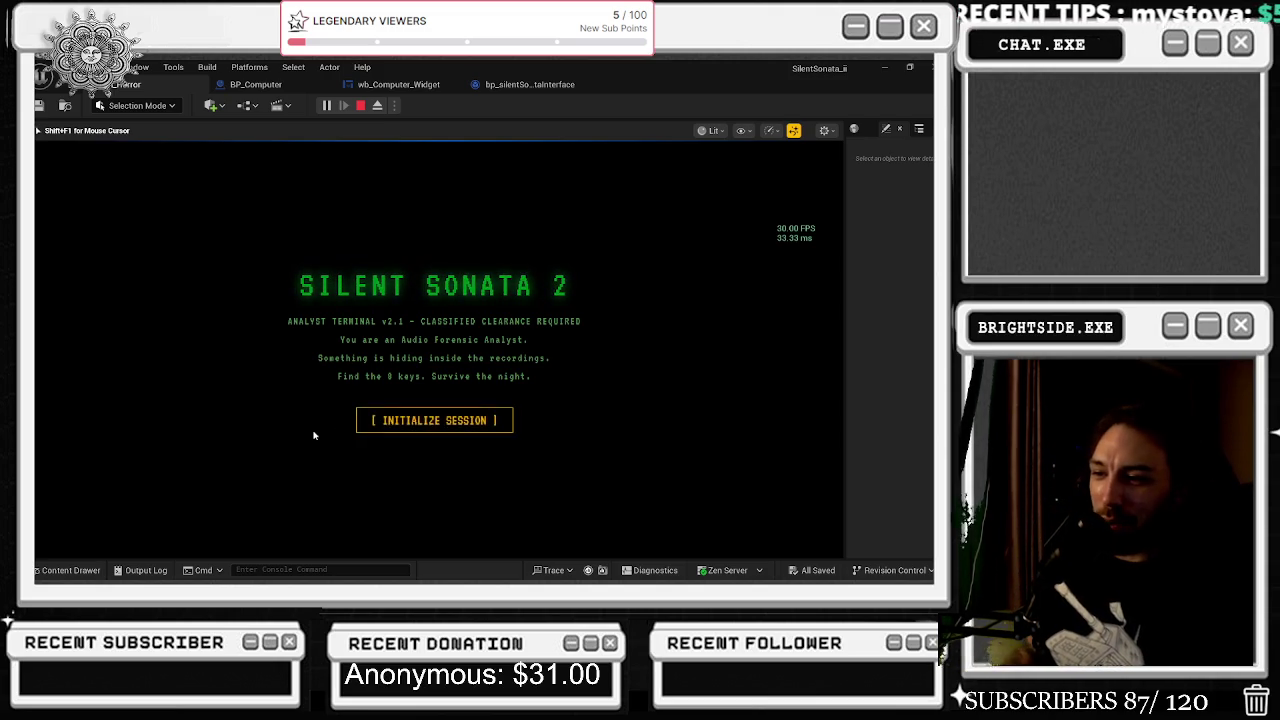
click(390, 421)
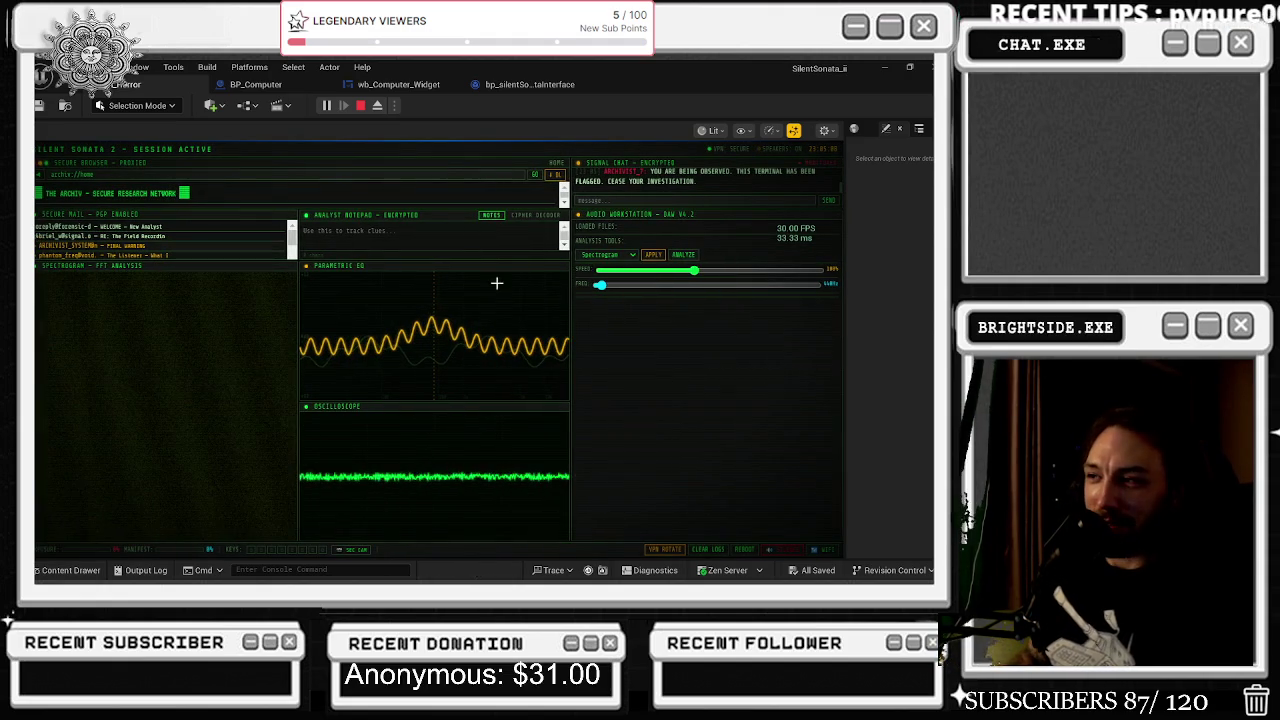
key(Escape)
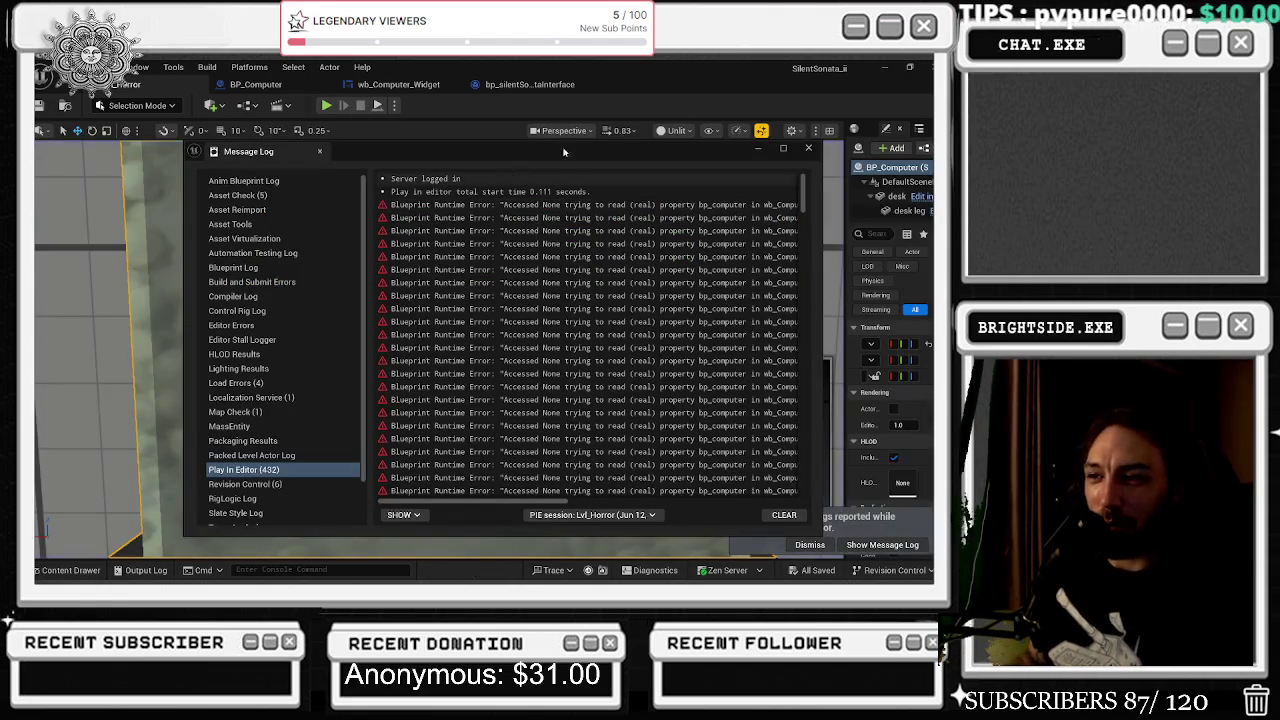
- Close the Message Log and the play-errors toast, then switch to the BP_Computer event graph
click(808, 148)
key(f)
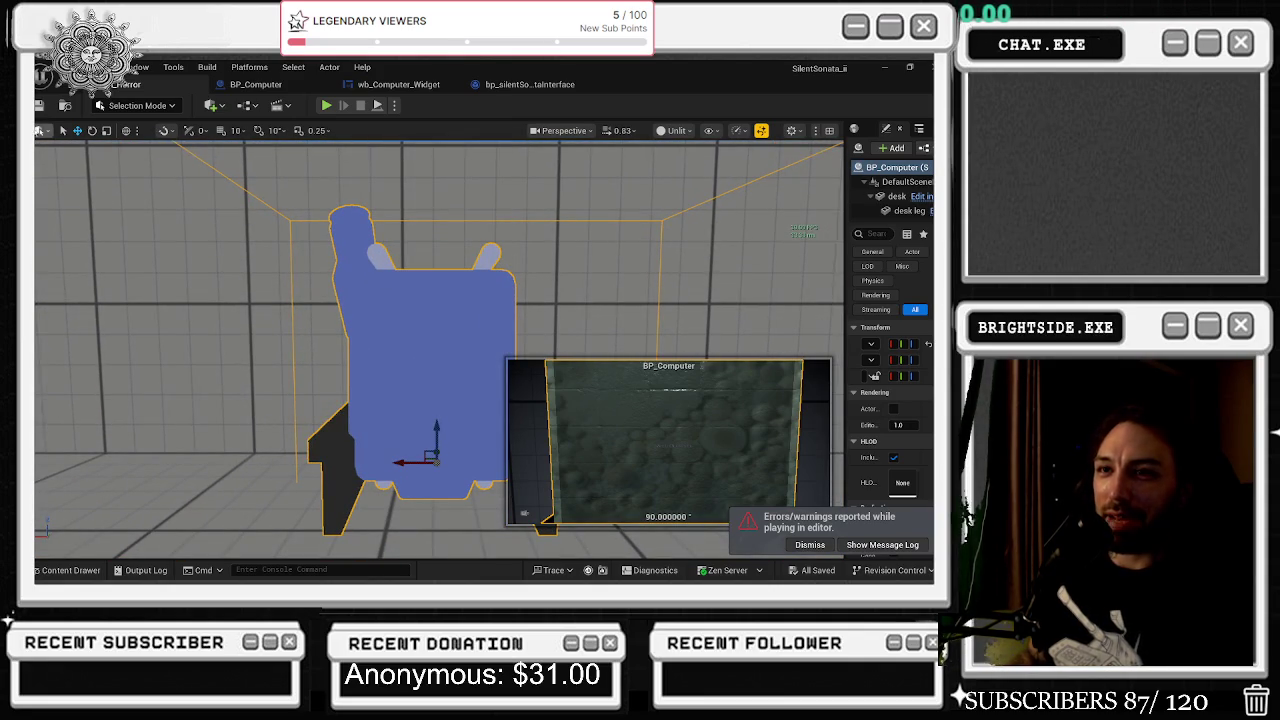
click(810, 545)
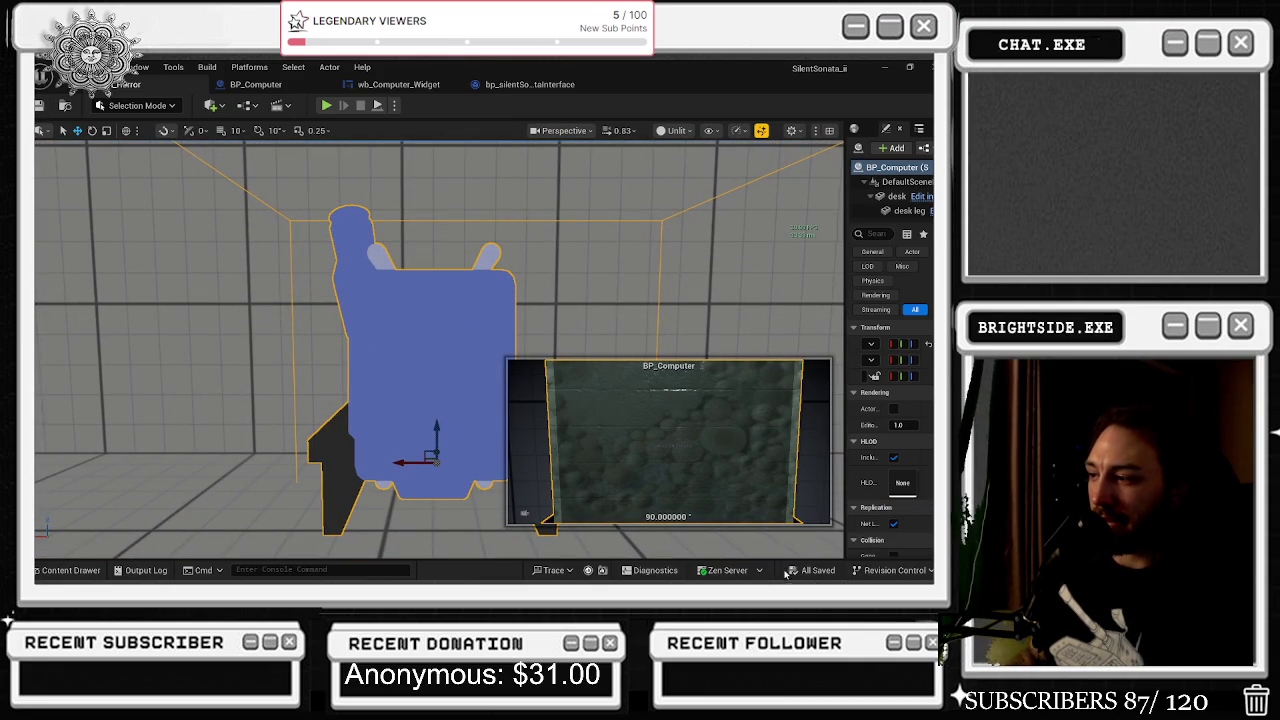
drag(559, 323, 640, 325)
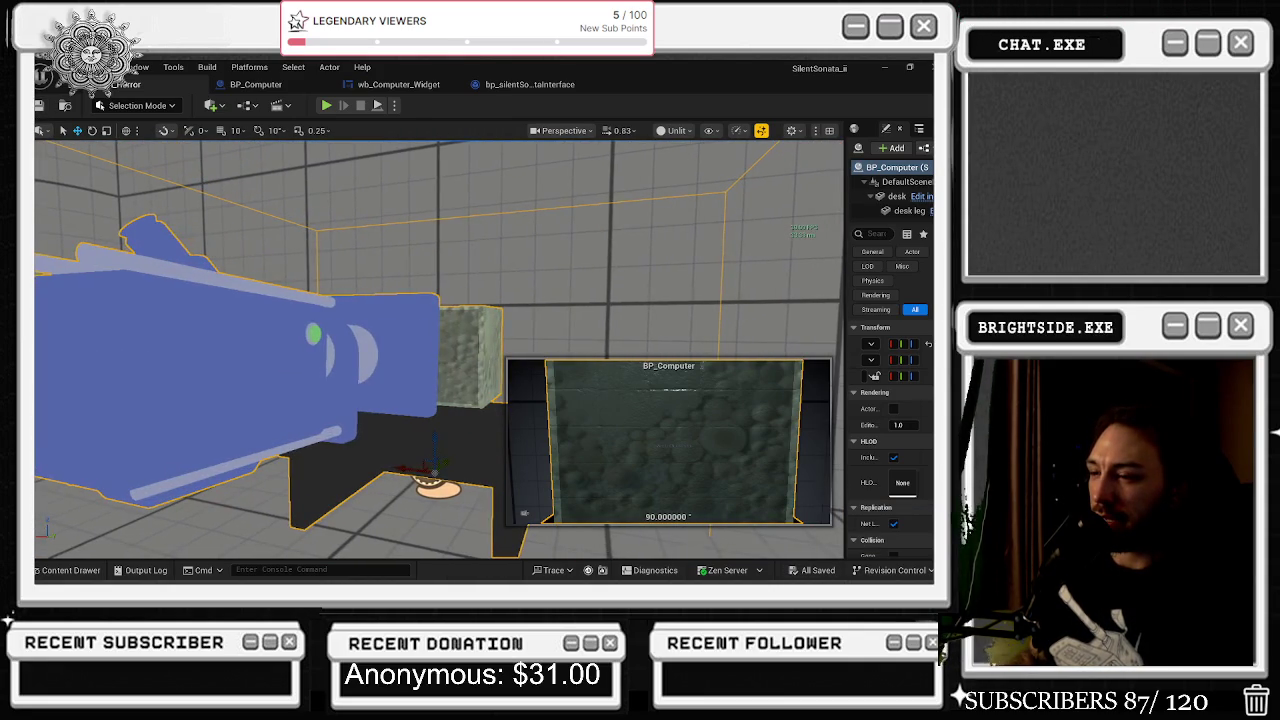
click(265, 88)
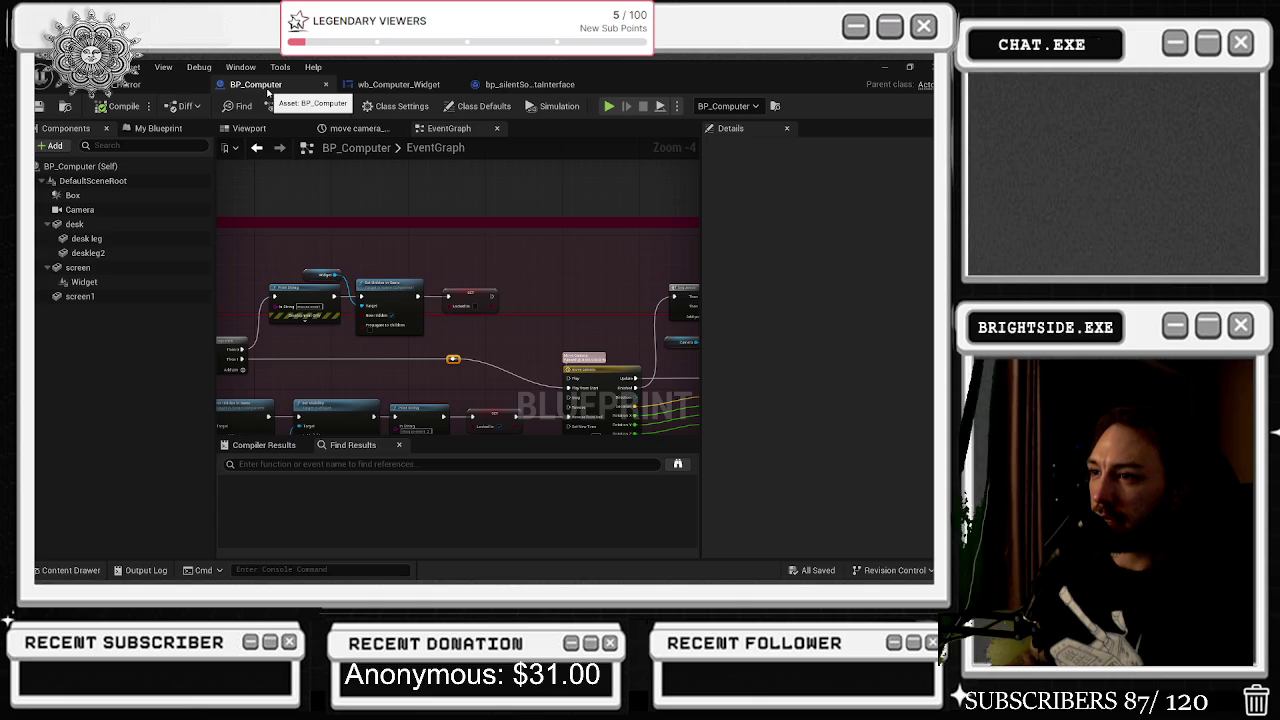
- Move the Widget getter node higher in the event graph and place a new Chrome window over the editor
click(317, 270)
mouse_move(317, 270)
mouse_down()
mouse_move(327, 258)
mouse_move(493, 317)
mouse_move(485, 298)
mouse_move(503, 298)
mouse_up()
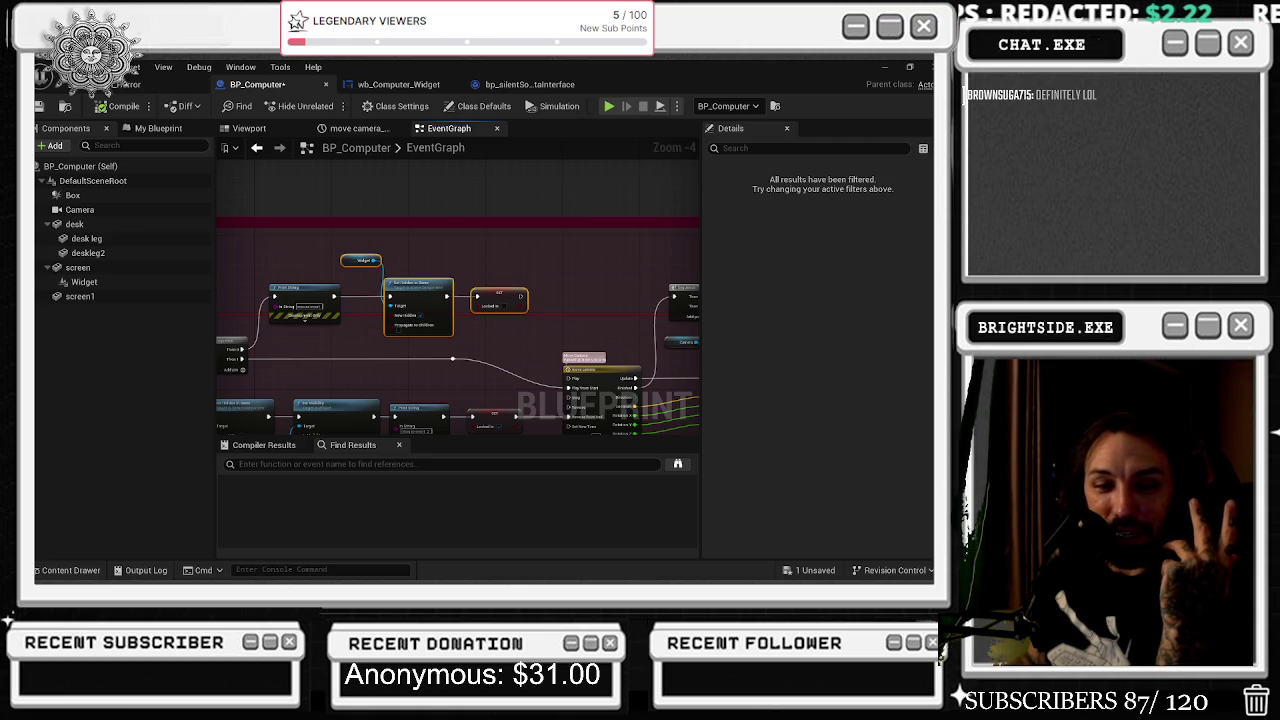
drag(407, 109, 333, 182)
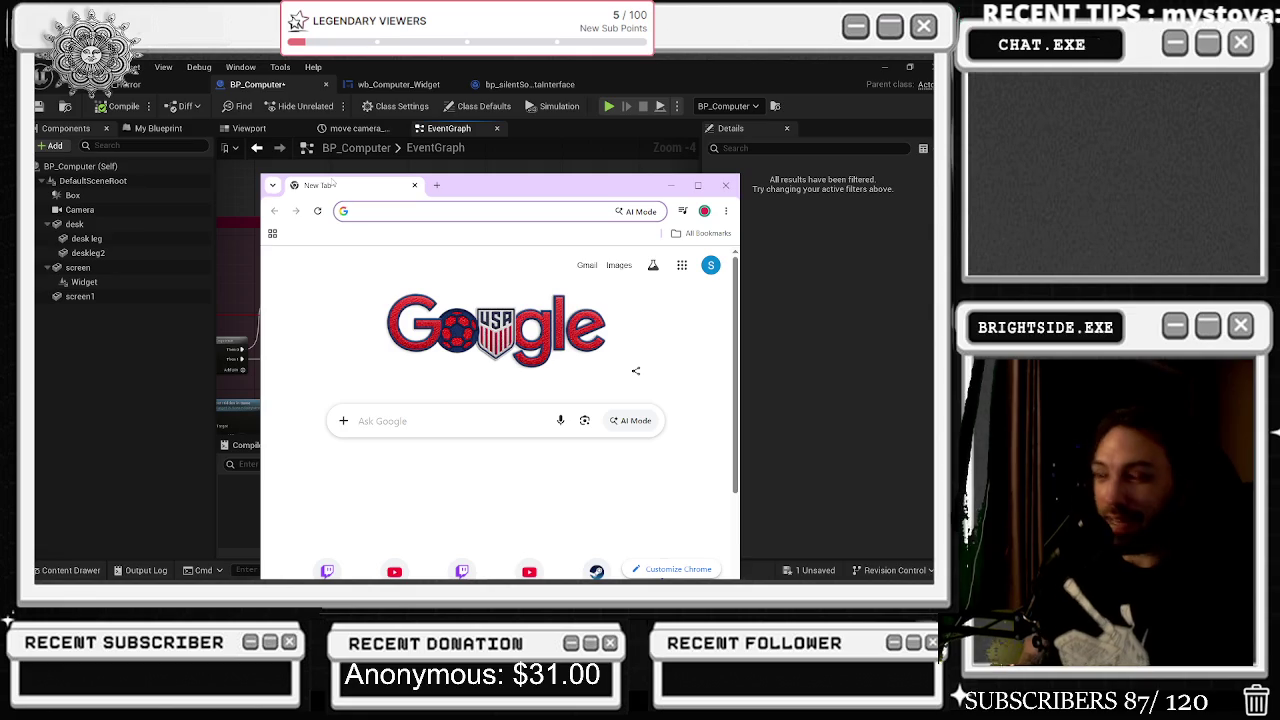
- Search Google for 'v for vendetta', skim the results, then close the browser window
text(v for vendetta)
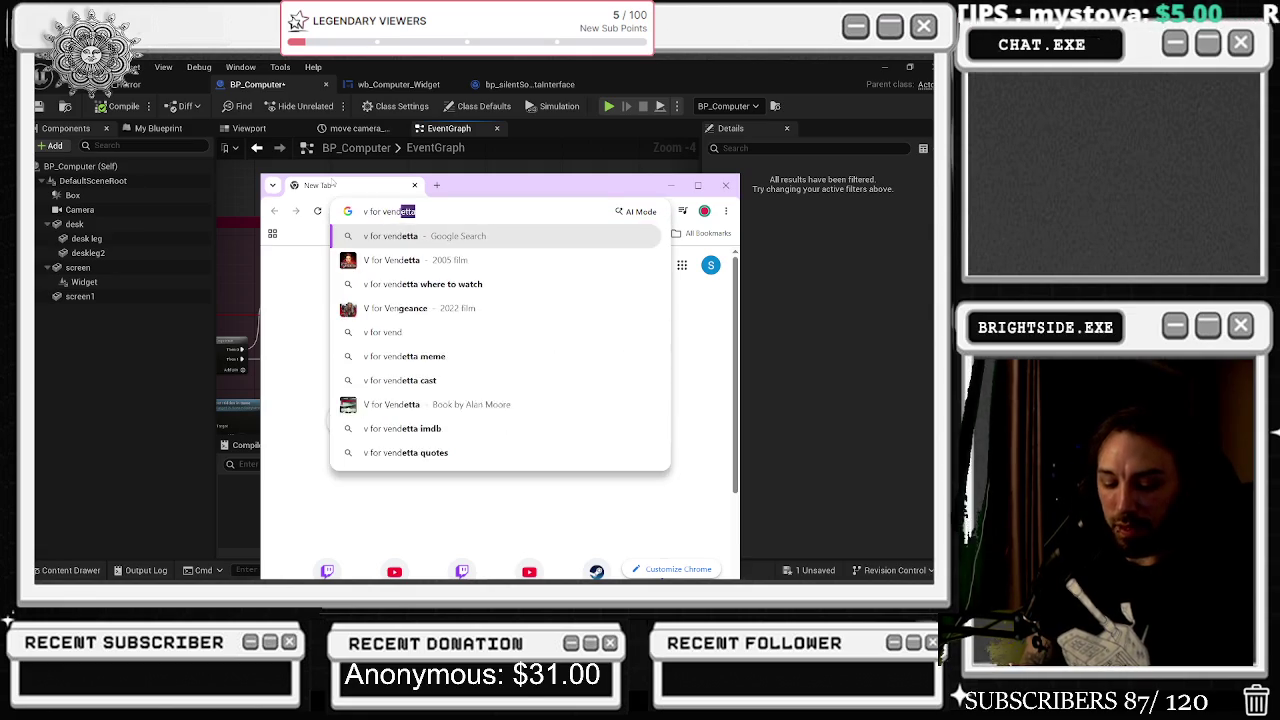
key(Return)
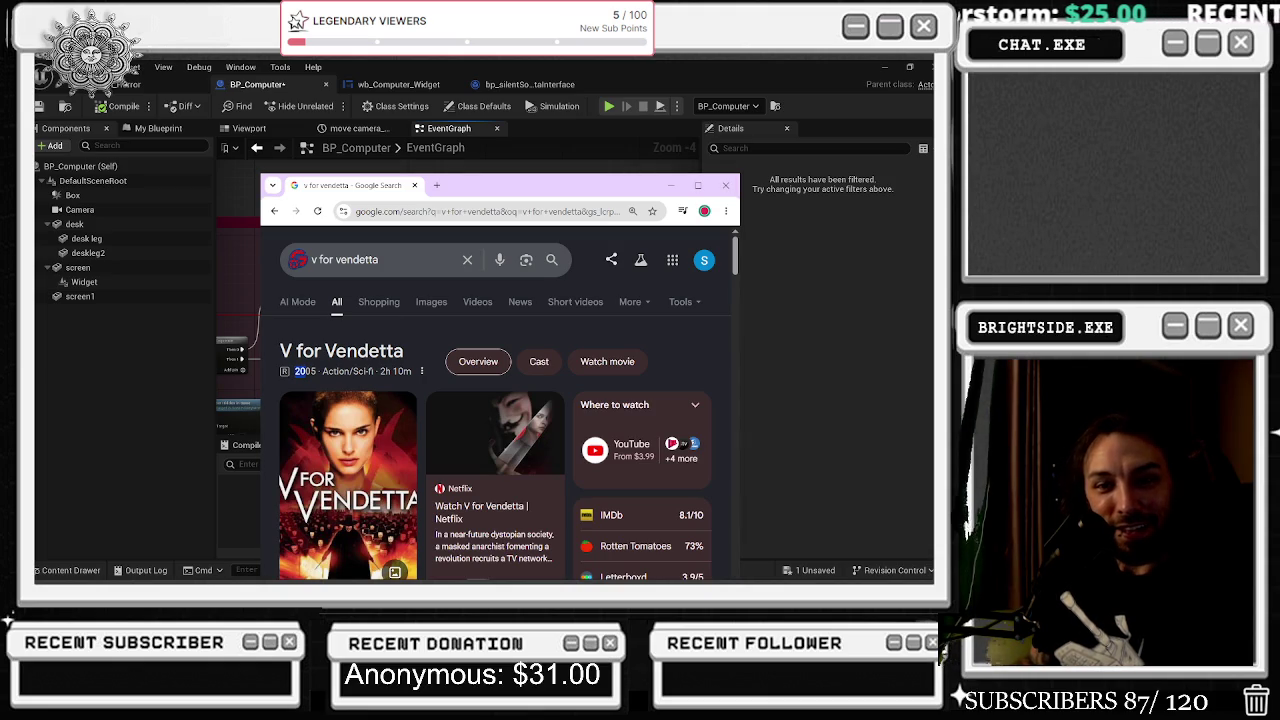
scroll(491, 409, down, 2)
scroll(511, 371, down, 1)
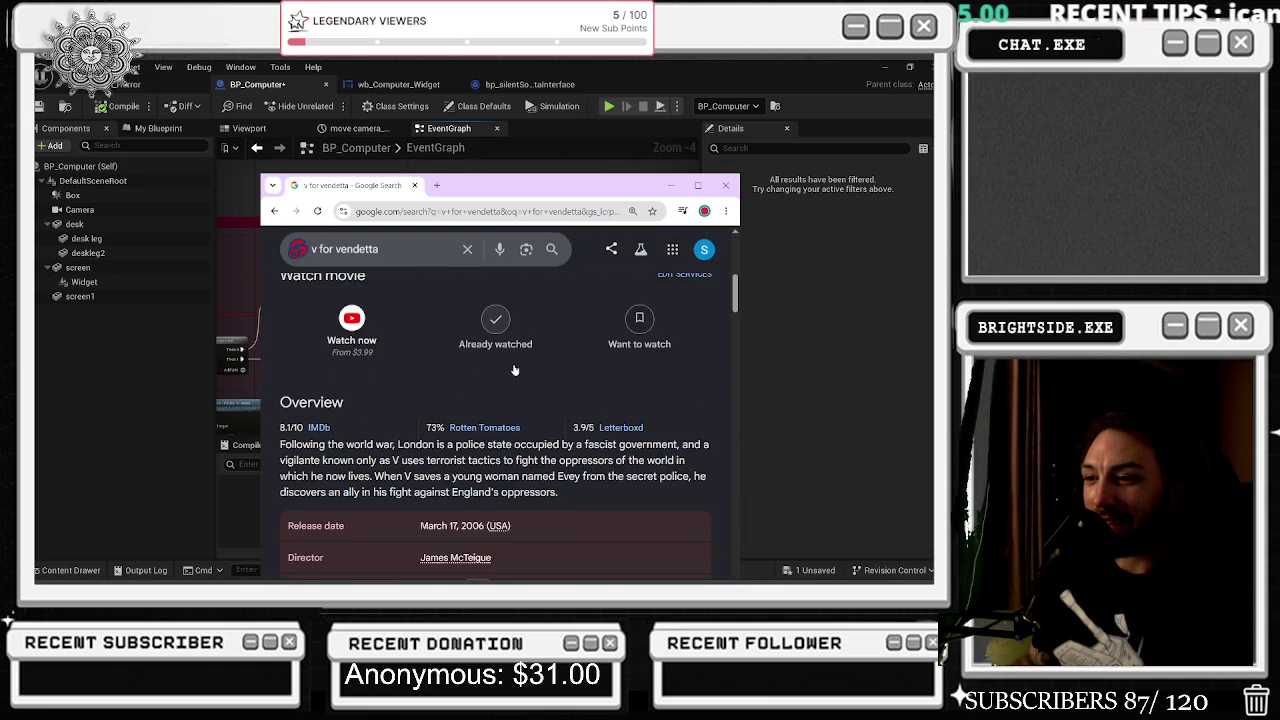
scroll(513, 364, up, 4)
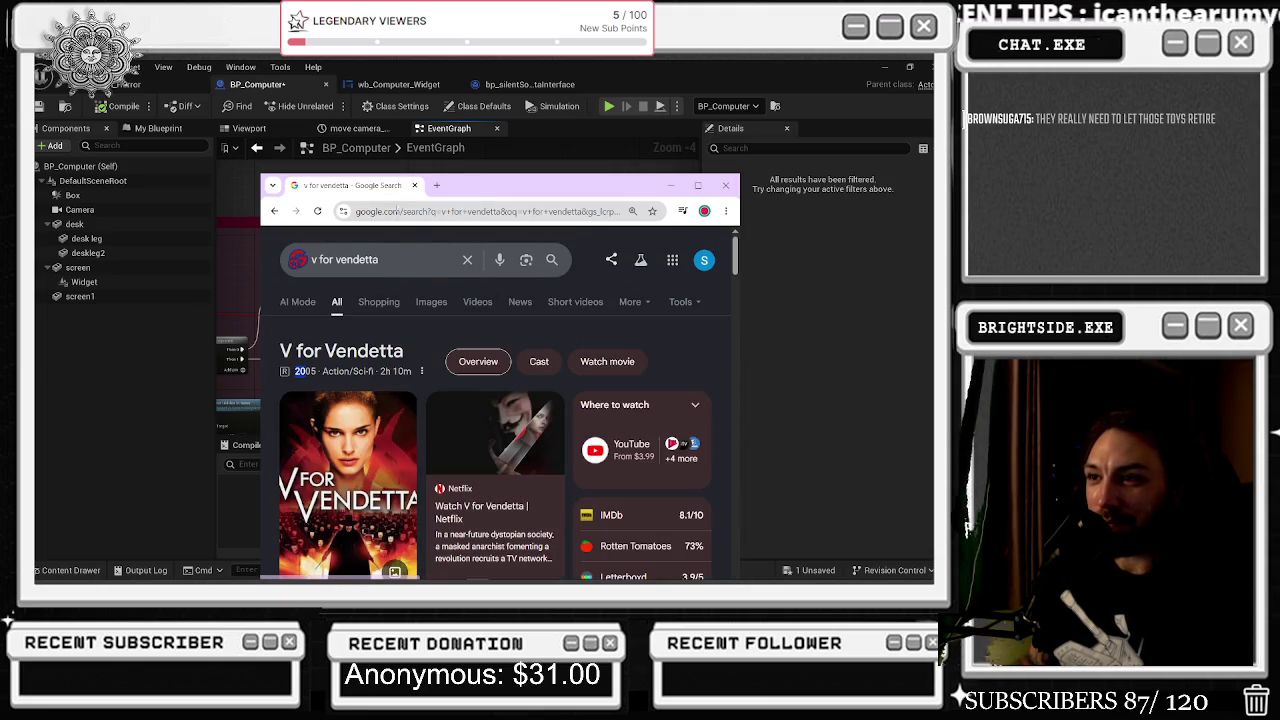
click(415, 187)
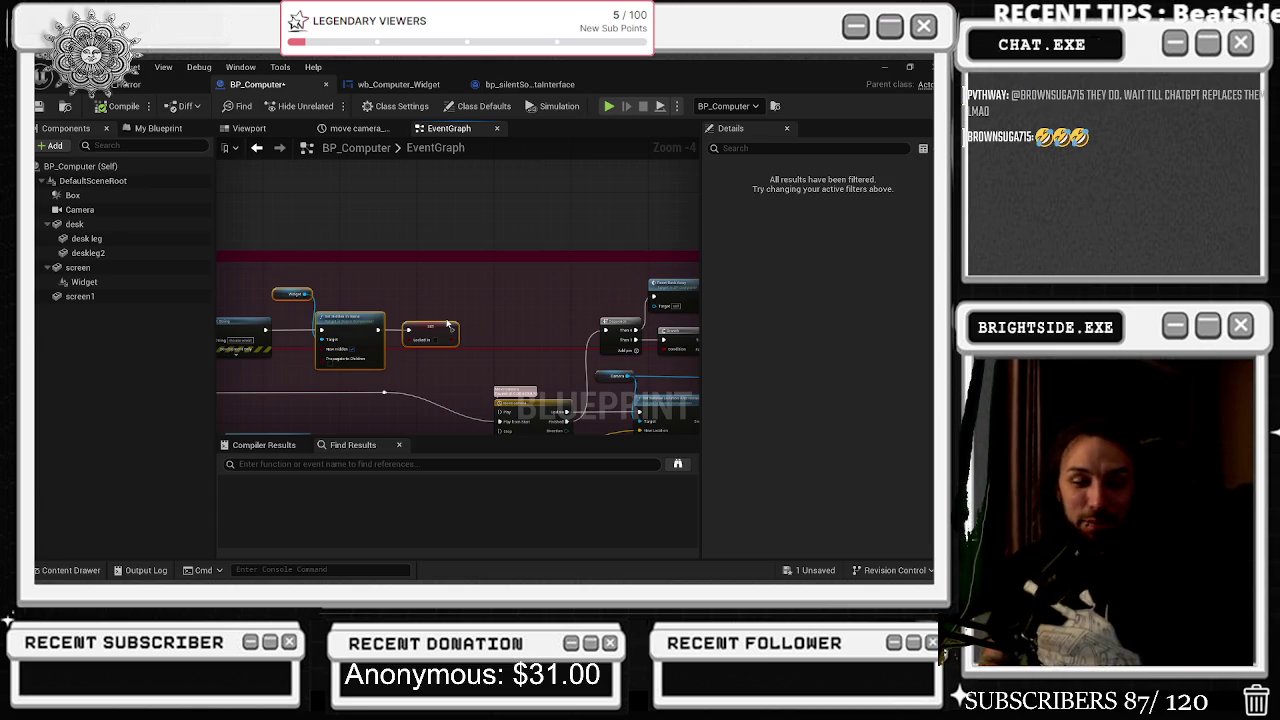
- Box-select the Print String, Widget and Set Hidden in Game nodes and drag them up-right
drag(448, 323, 420, 319)
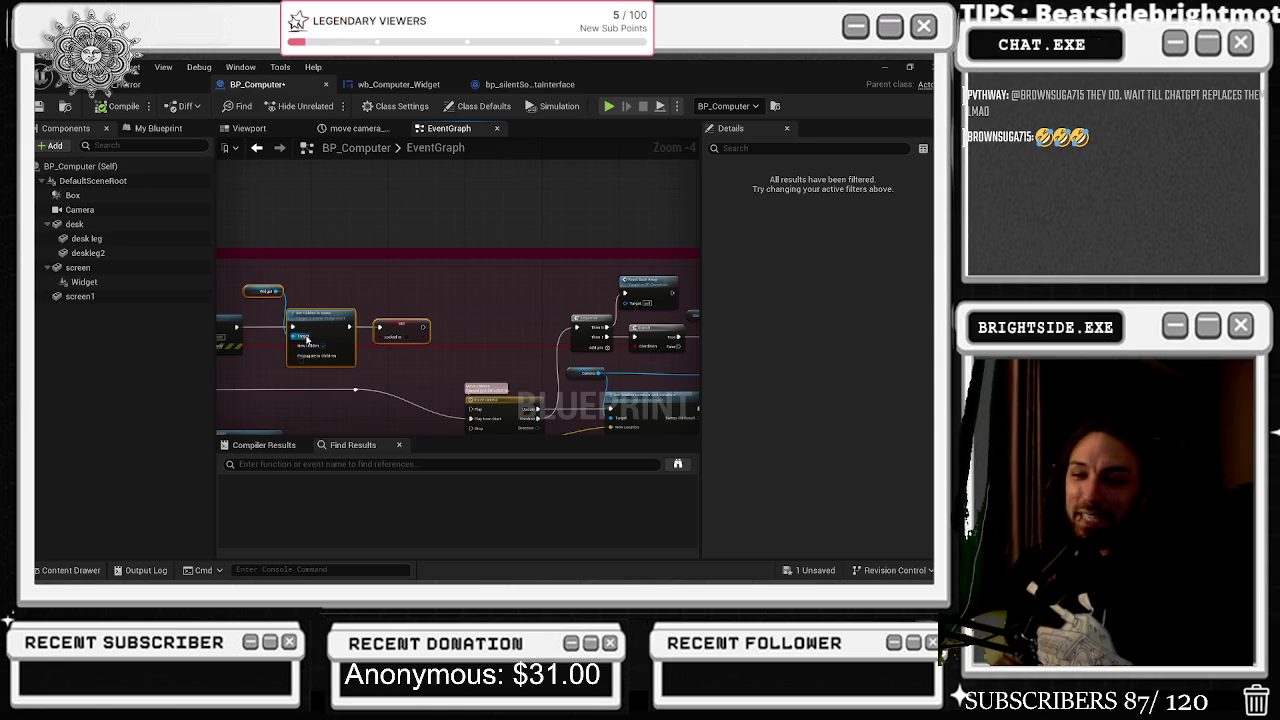
drag(290, 300, 382, 294)
mouse_move(295, 272)
mouse_down()
mouse_move(476, 345)
mouse_move(426, 319)
mouse_up()
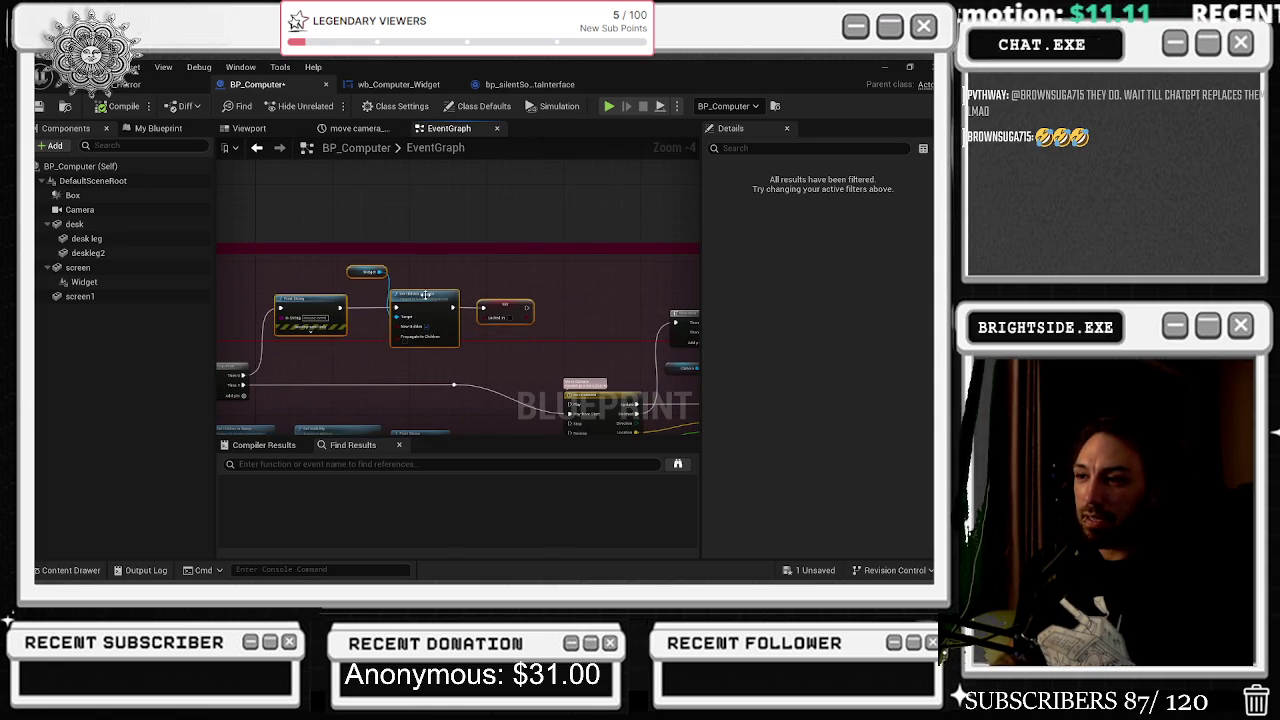
drag(339, 288, 414, 270)
click(404, 263)
click(436, 264)
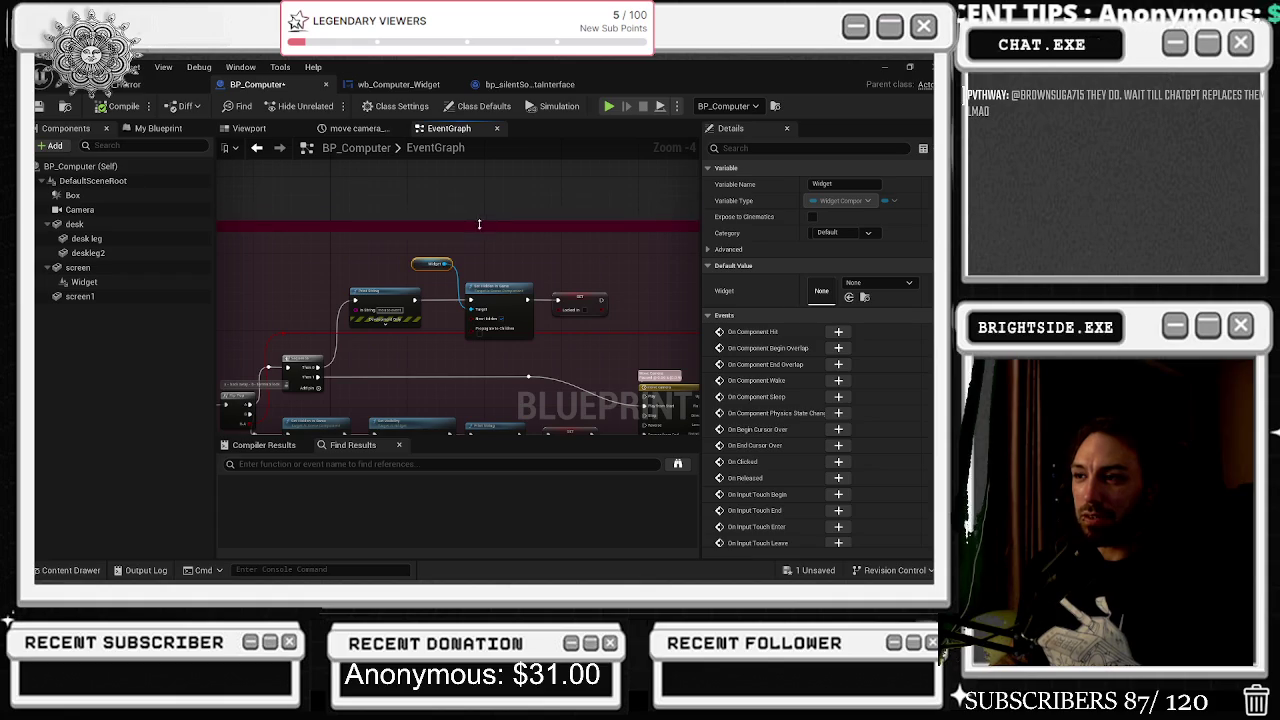
scroll(527, 245, down, 2)
scroll(527, 245, down, 1)
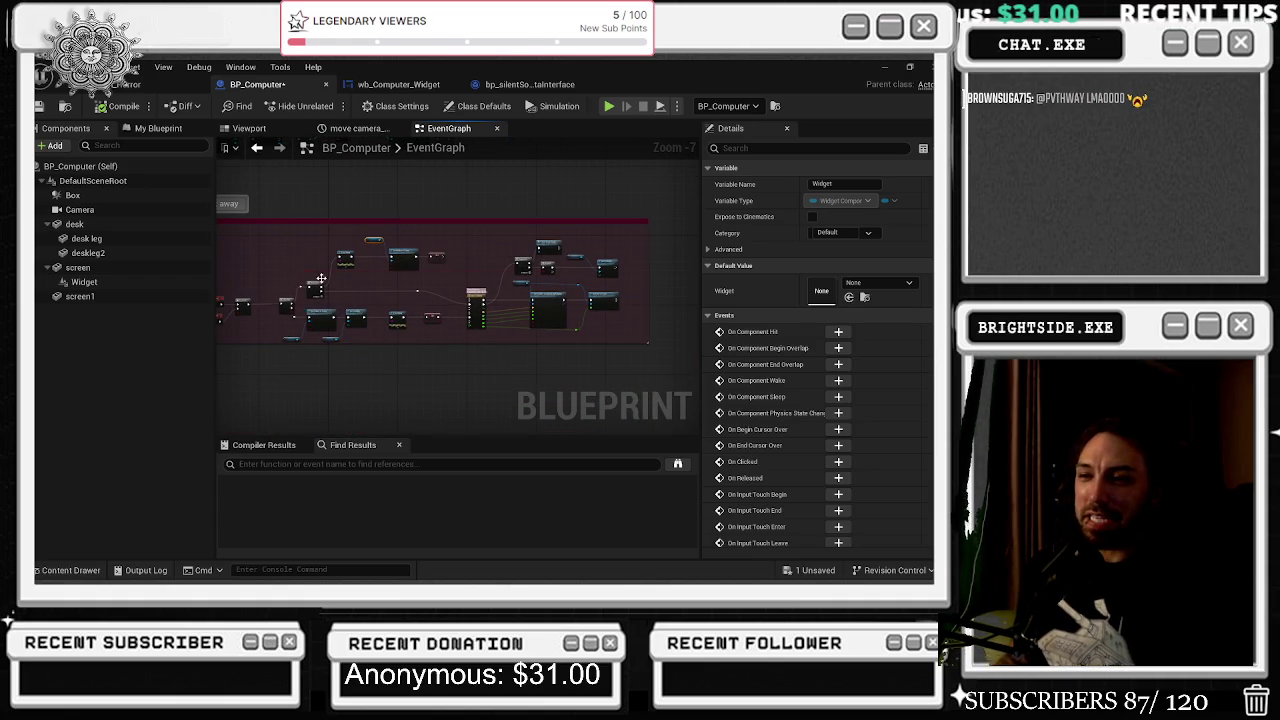
scroll(317, 298, up, 3)
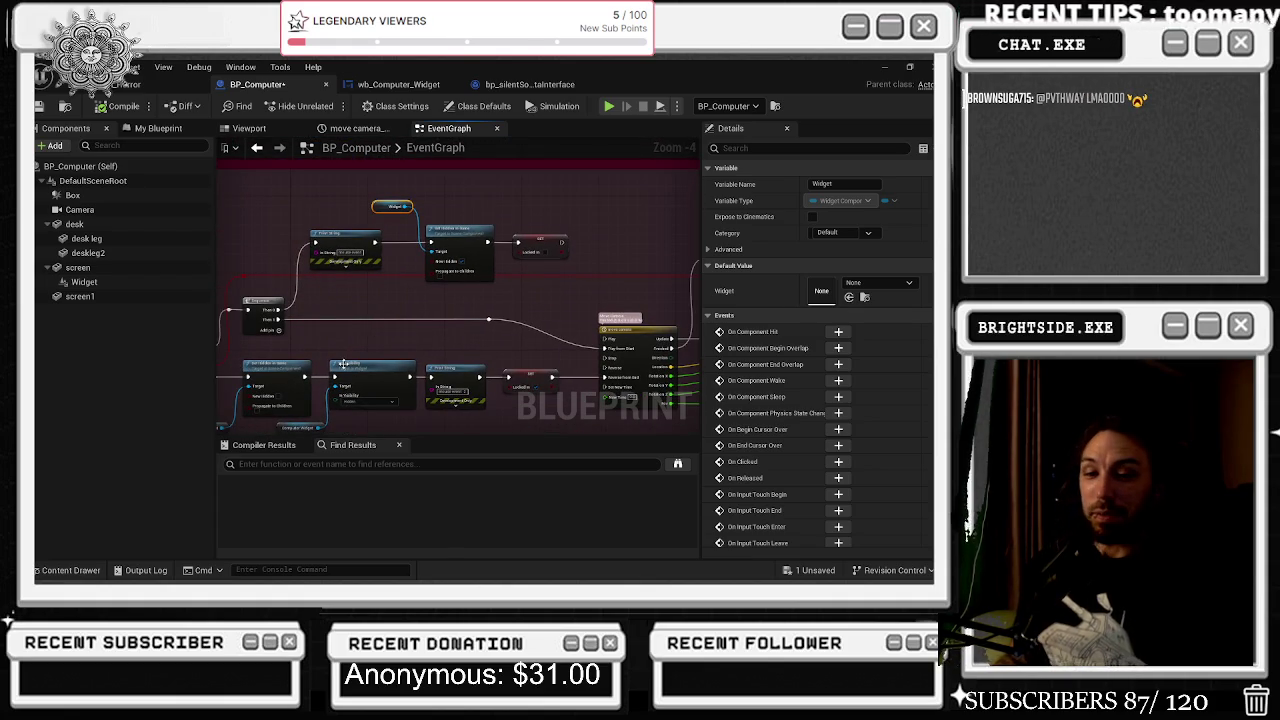
mouse_move(333, 238)
mouse_down()
mouse_move(568, 312)
mouse_move(561, 268)
mouse_up()
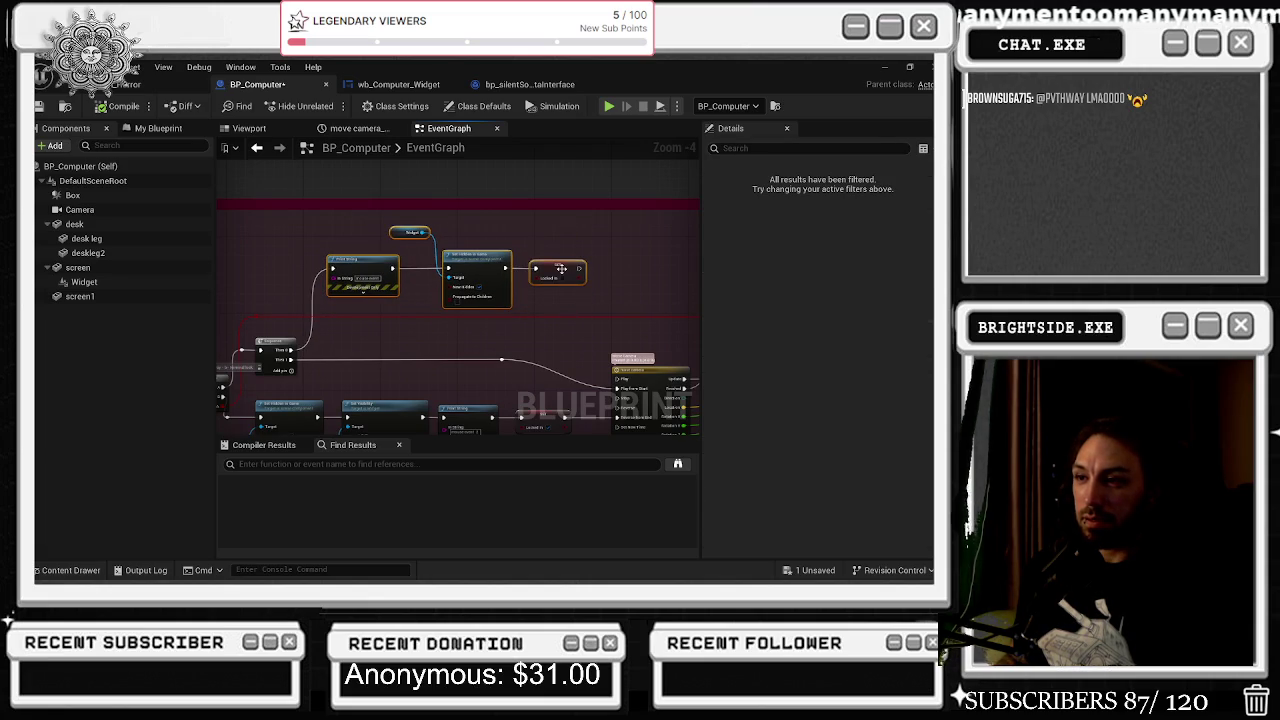
- Drag the reroute point on the long wire further right, toward the node it feeds
click(280, 348)
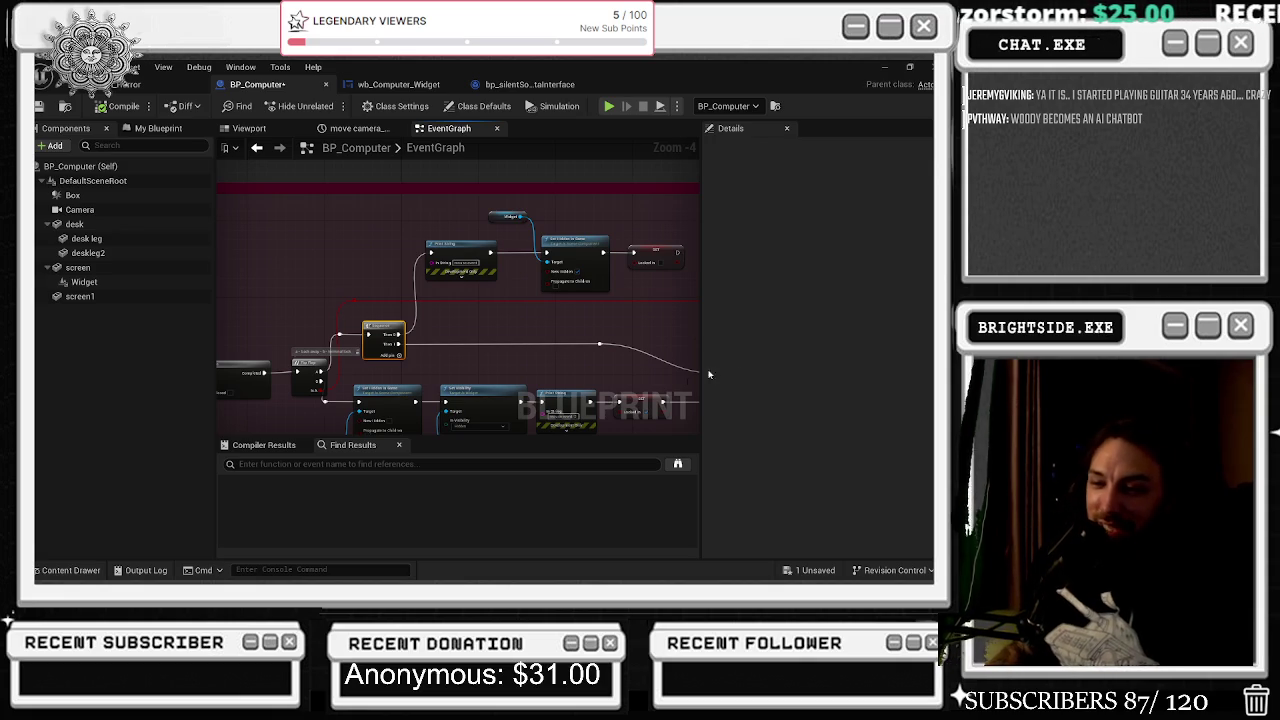
drag(549, 331, 283, 346)
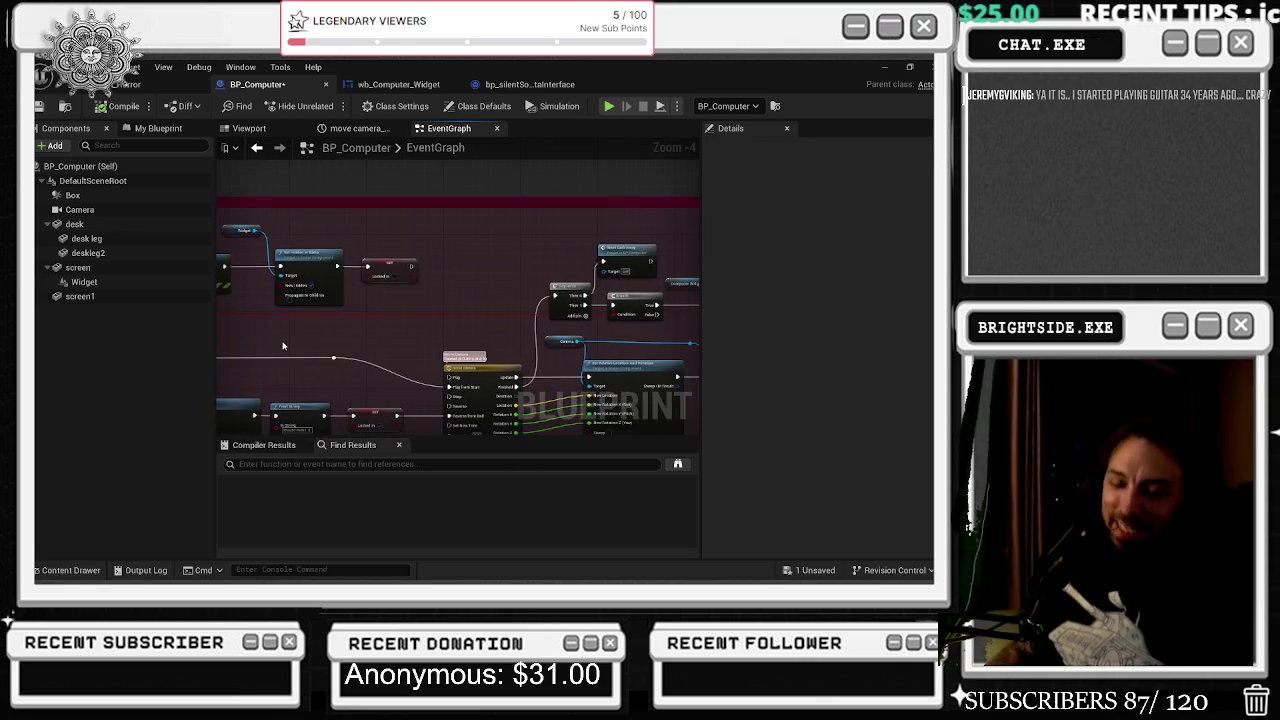
click(334, 358)
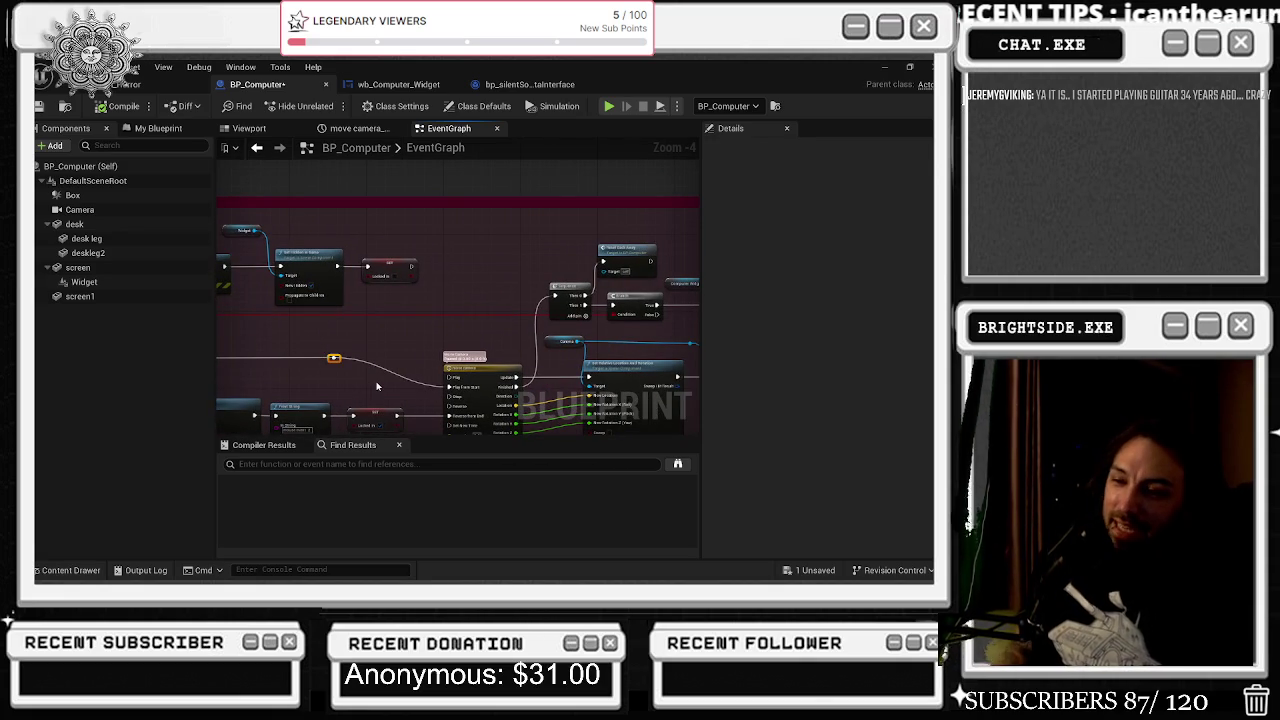
drag(334, 358, 396, 358)
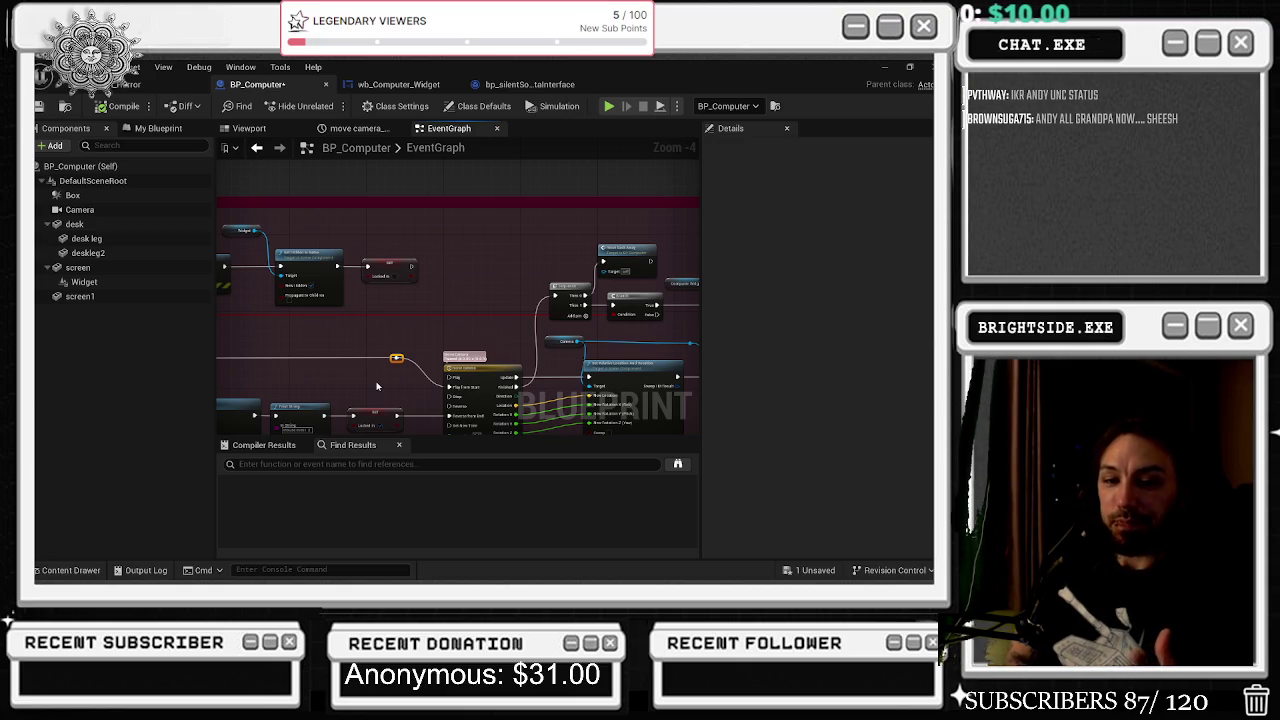
drag(318, 356, 518, 373)
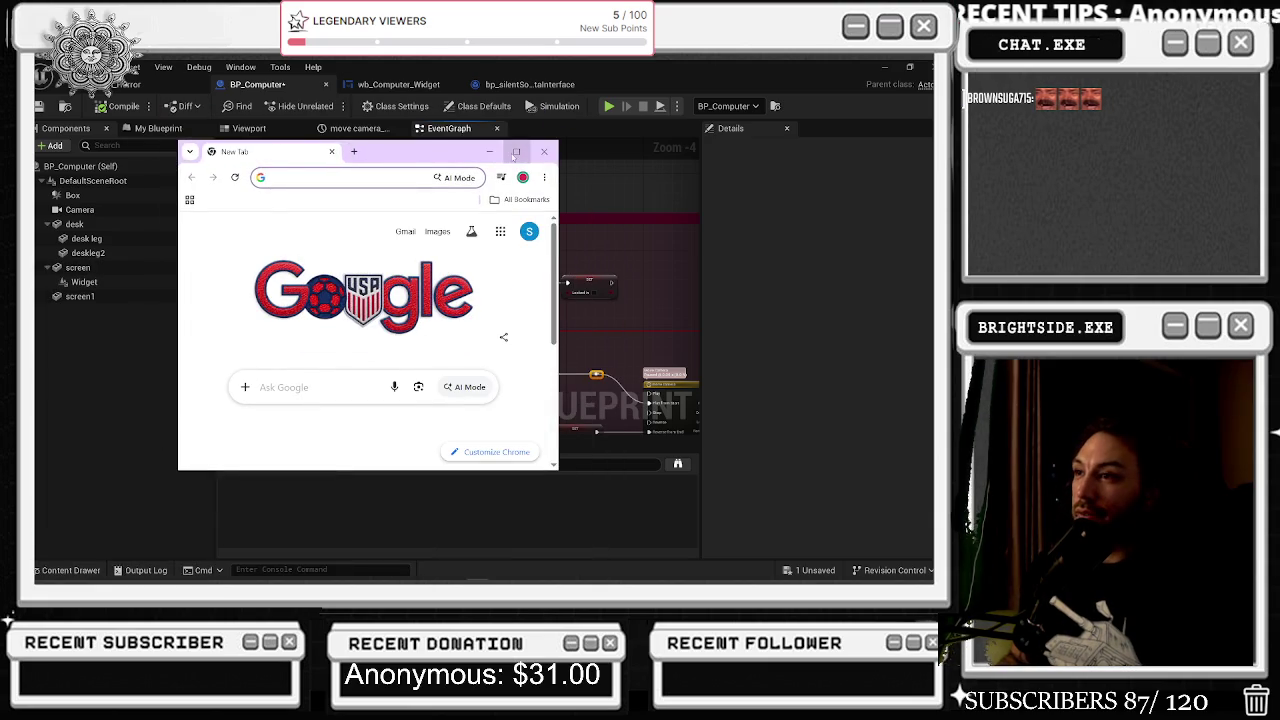
- Maximize the browser and go to youtube.com, scrolling through the home page
double_click(518, 158)
text(youtube.com)
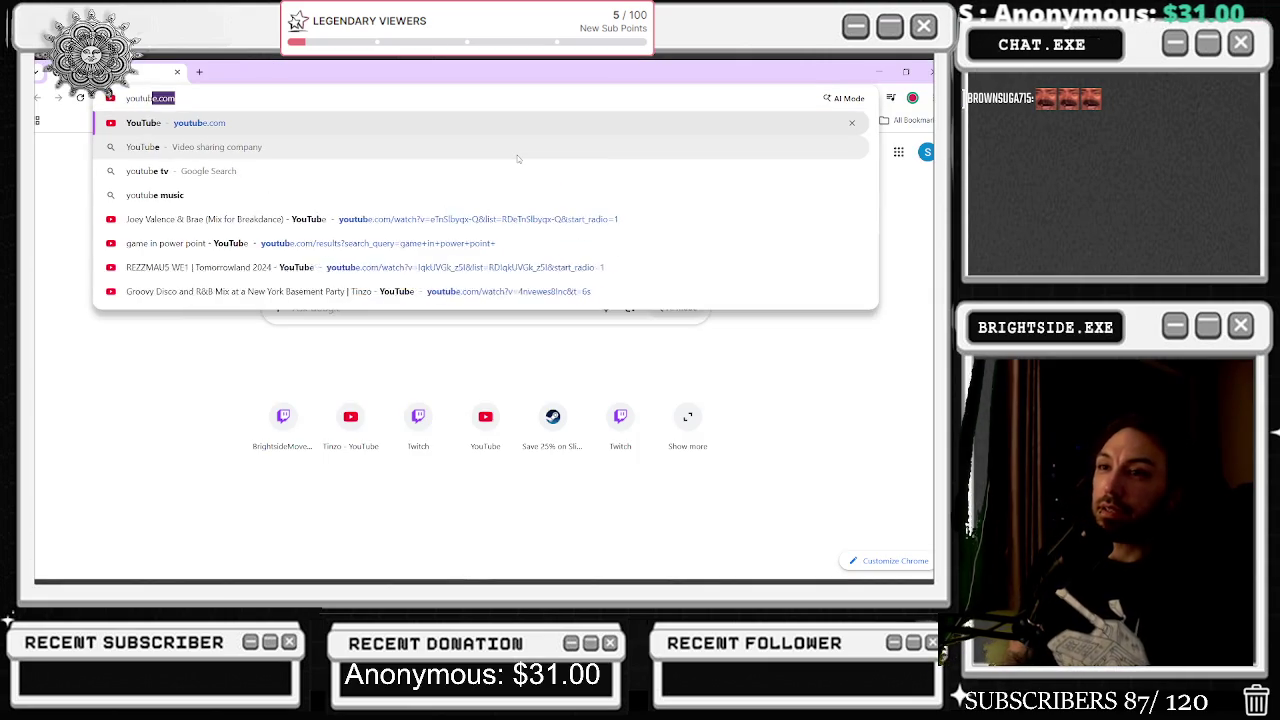
key(Return)
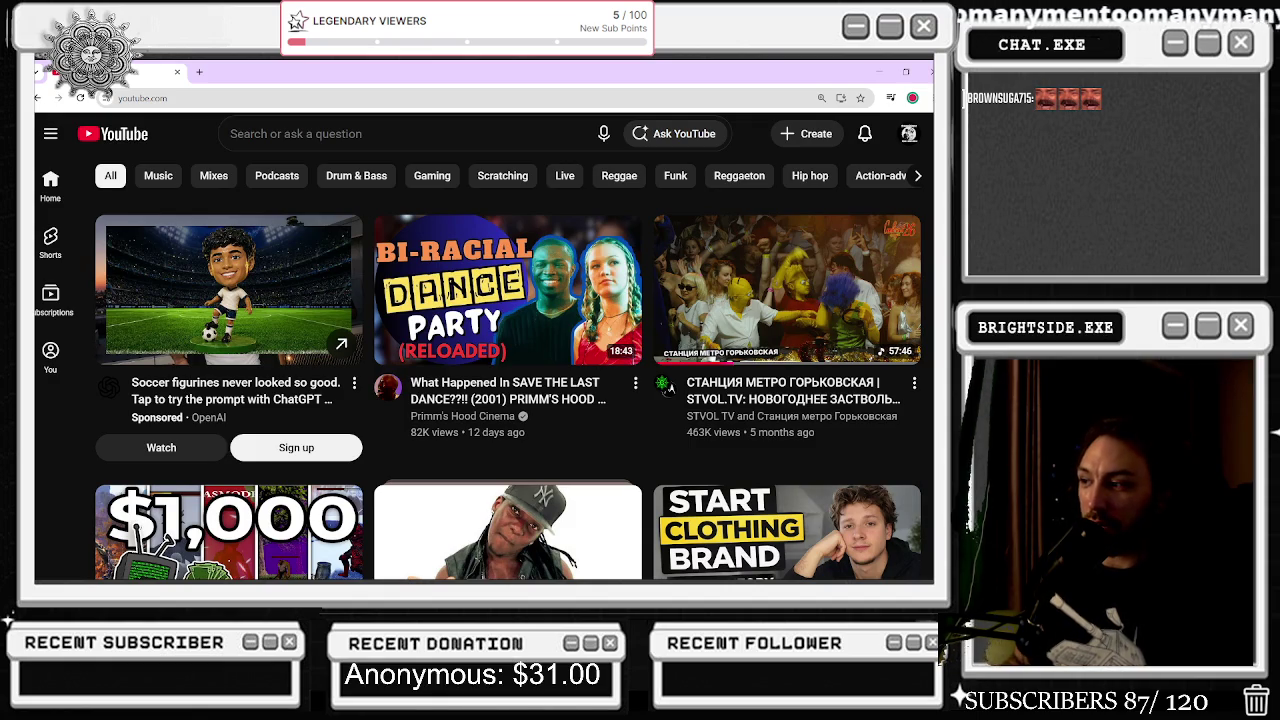
scroll(272, 200, down, 3)
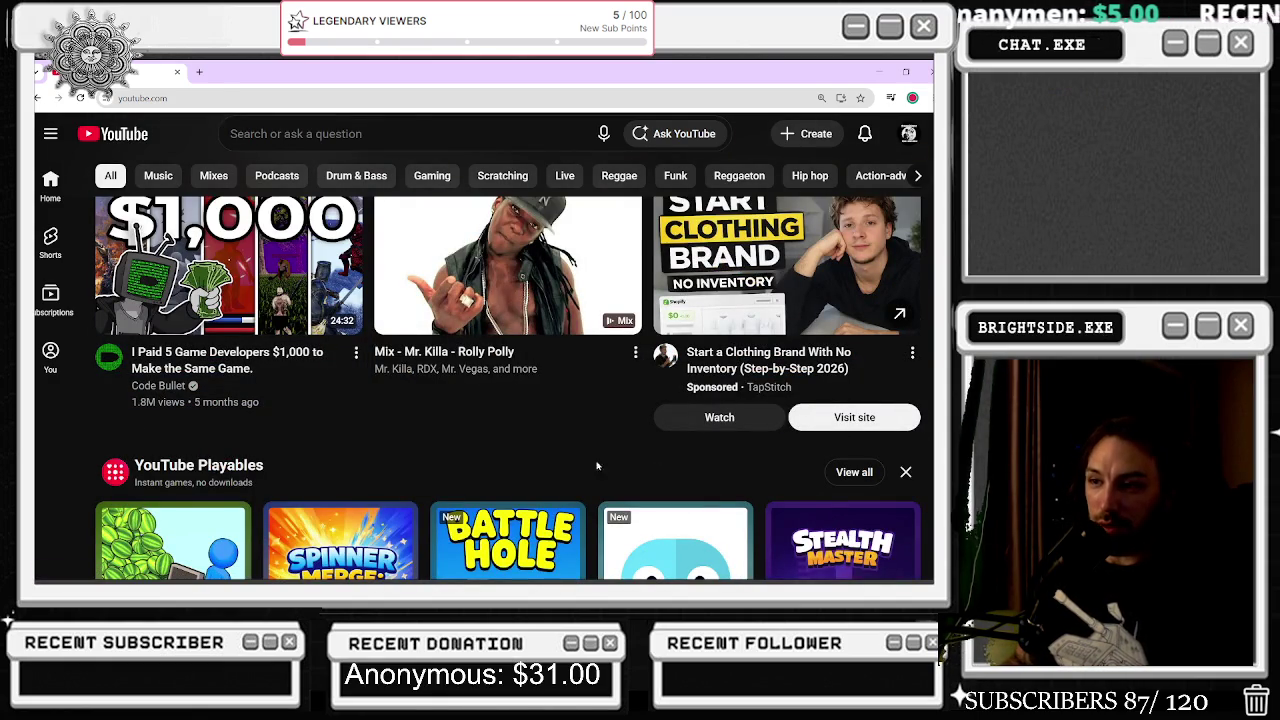
scroll(575, 430, down, 5)
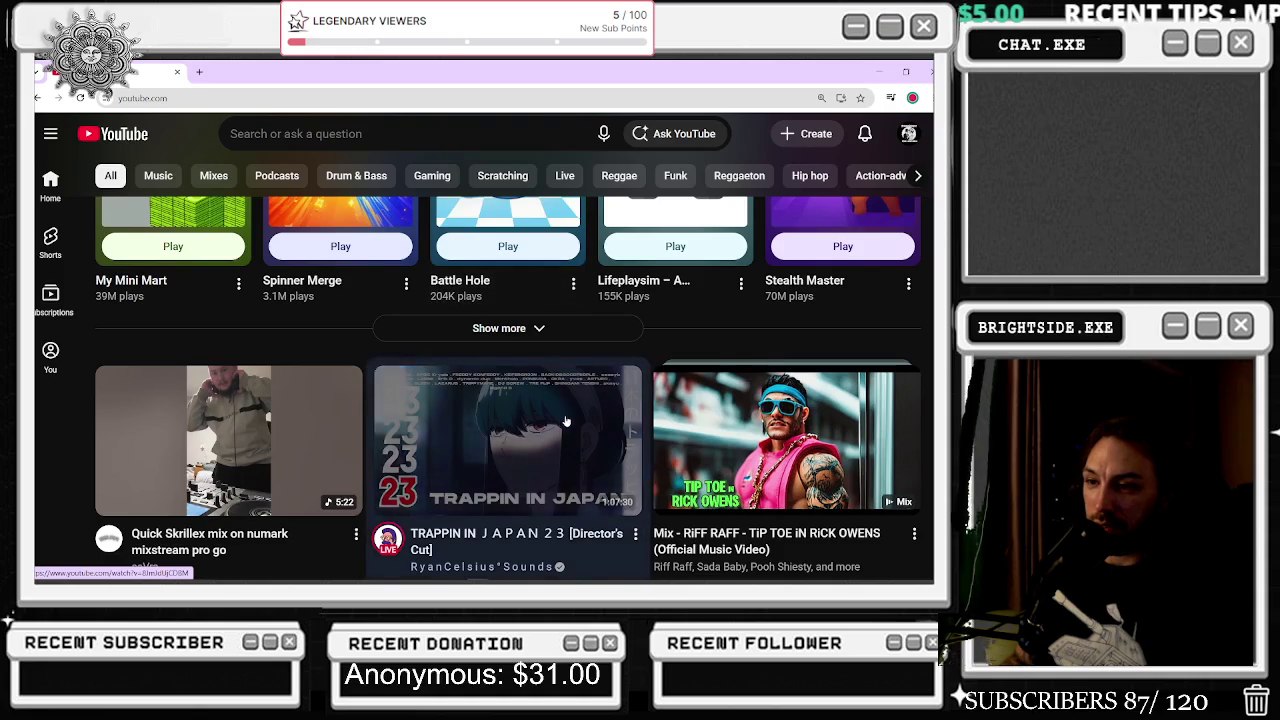
scroll(565, 420, up, 7)
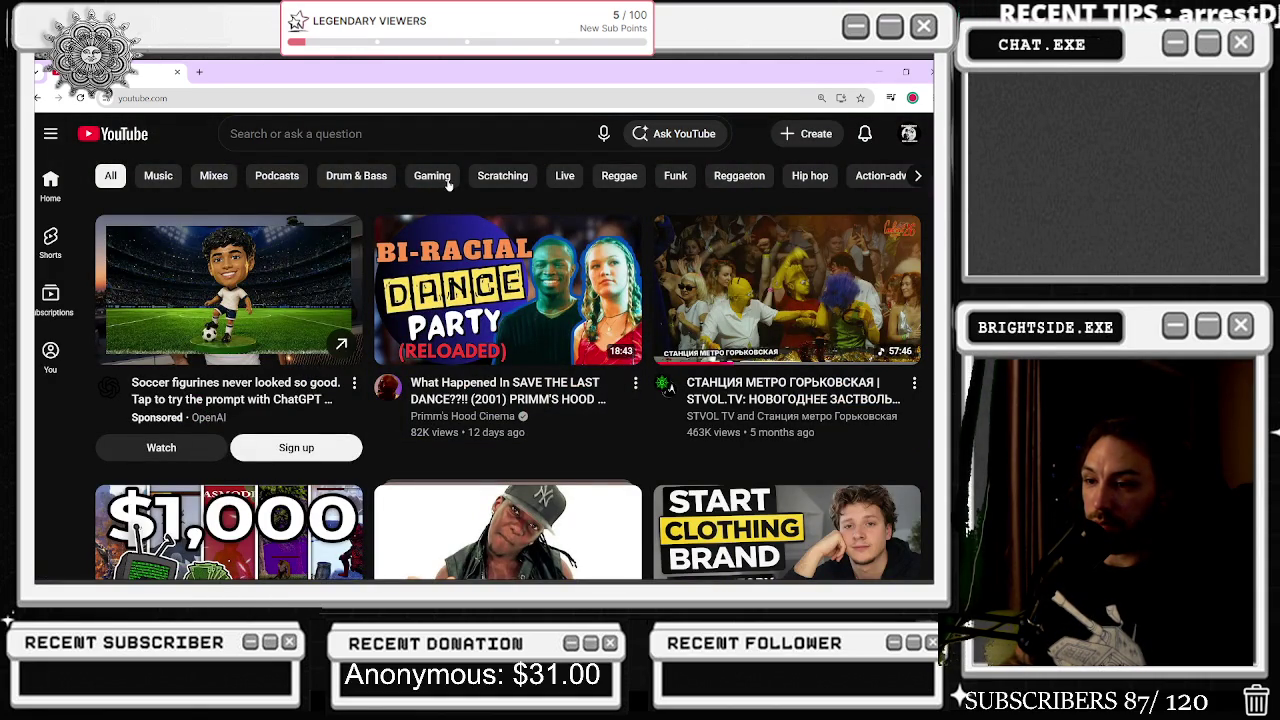
- Search YouTube for 'toy story 5' to show the official trailer
key(alt+Tab)
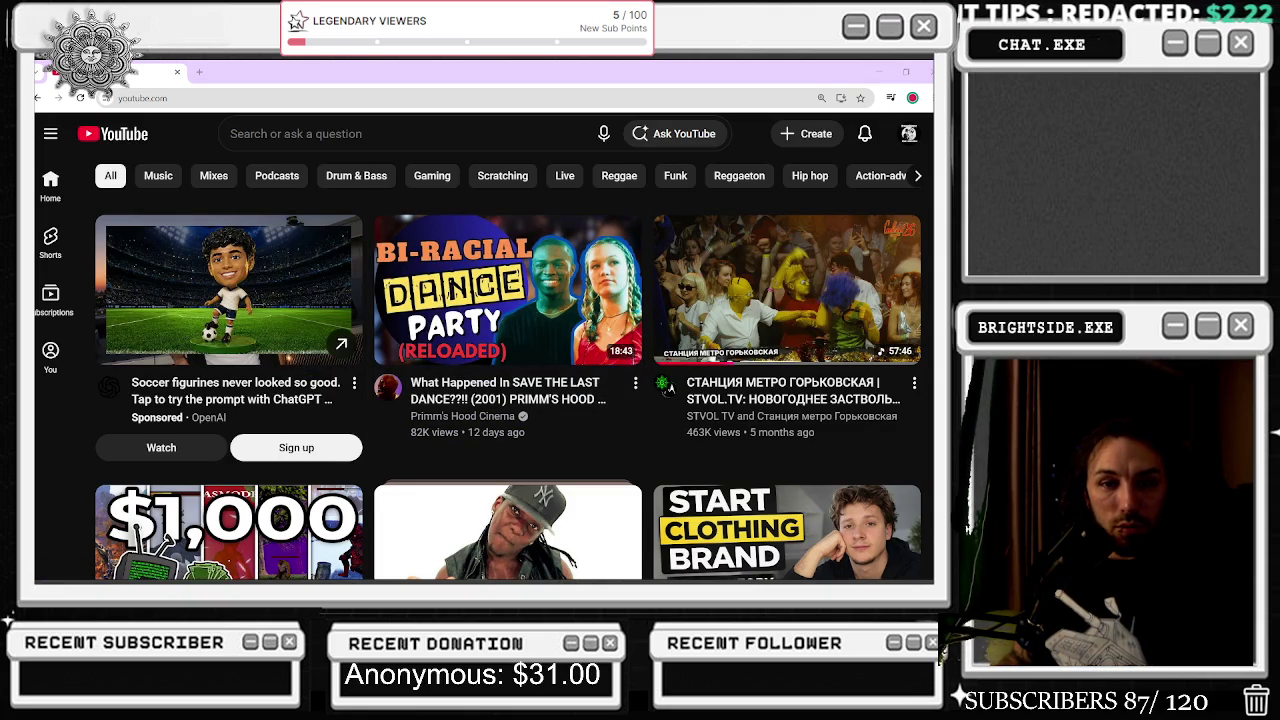
click(343, 130)
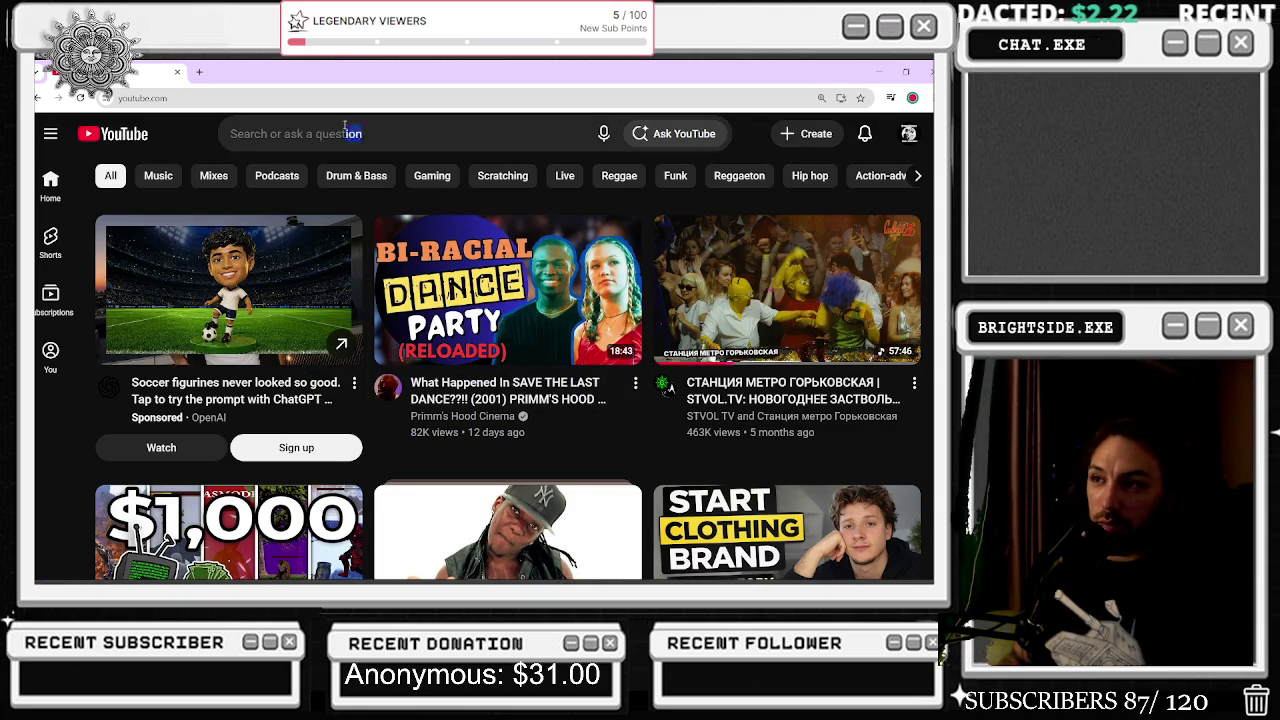
text(toy story 45)
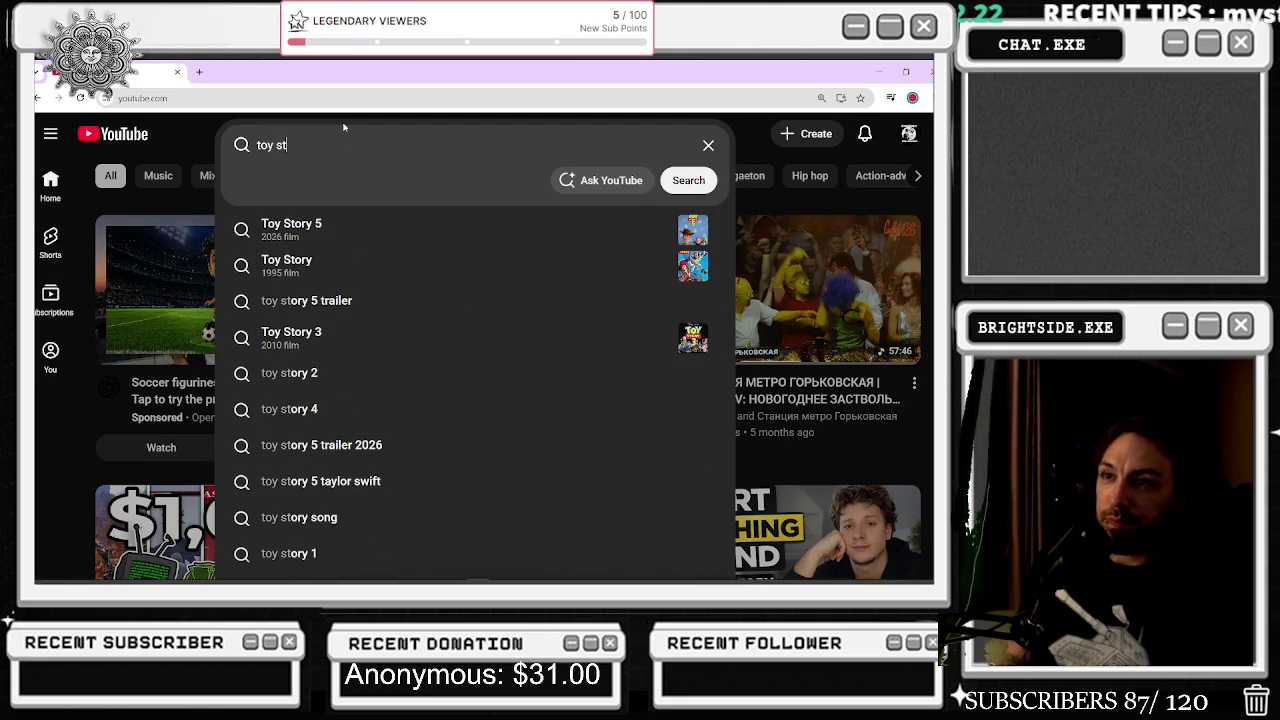
key(BackSpace)
key(BackSpace)
text(5)
key(Return)
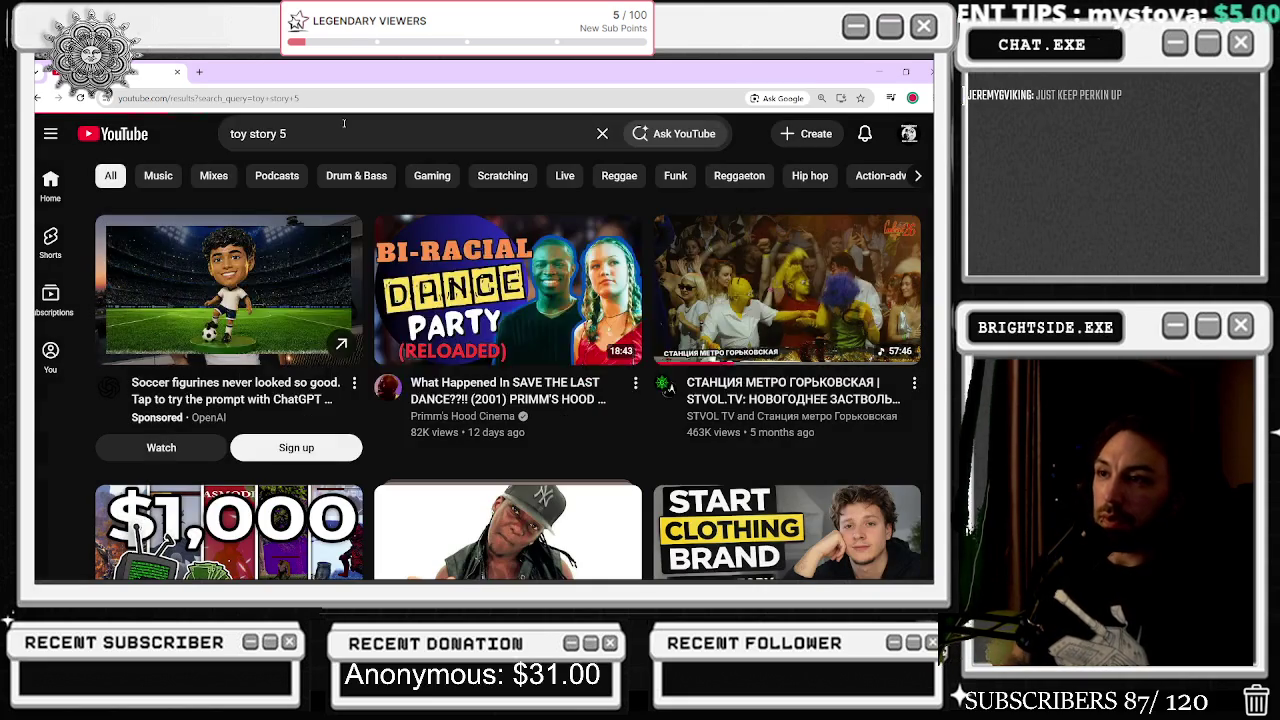
key(alt+Tab)
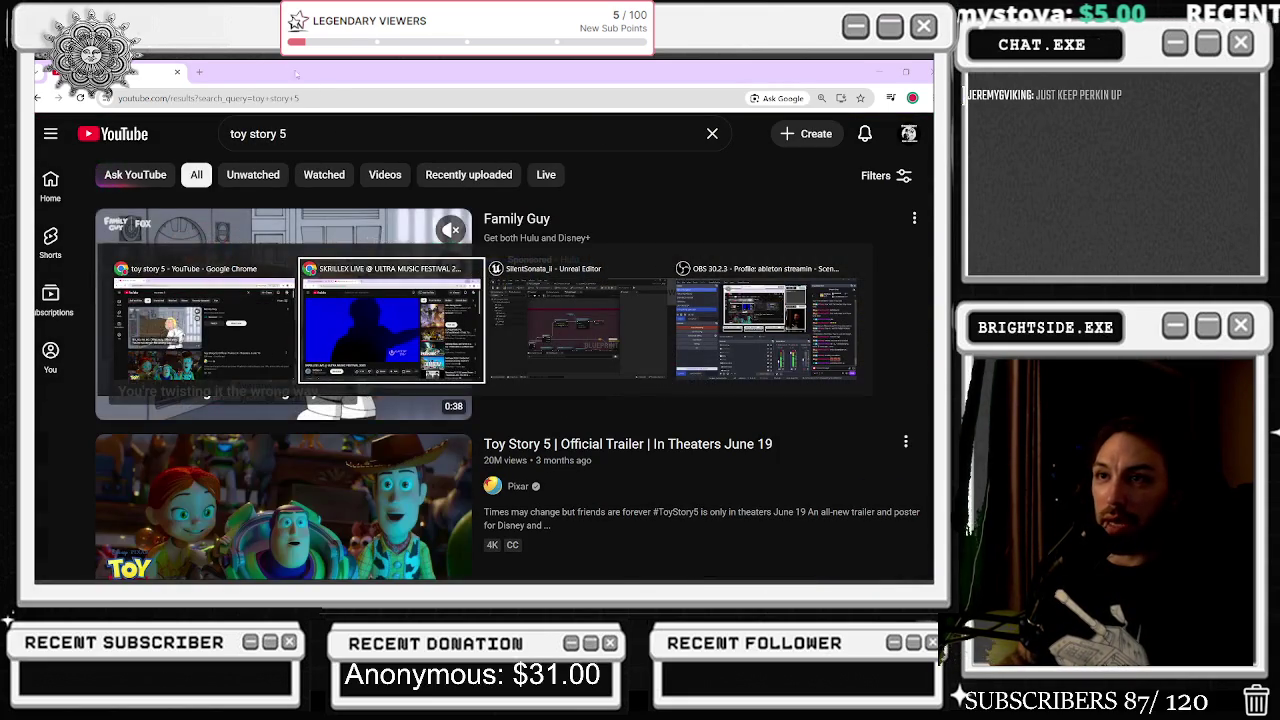
key(Escape)
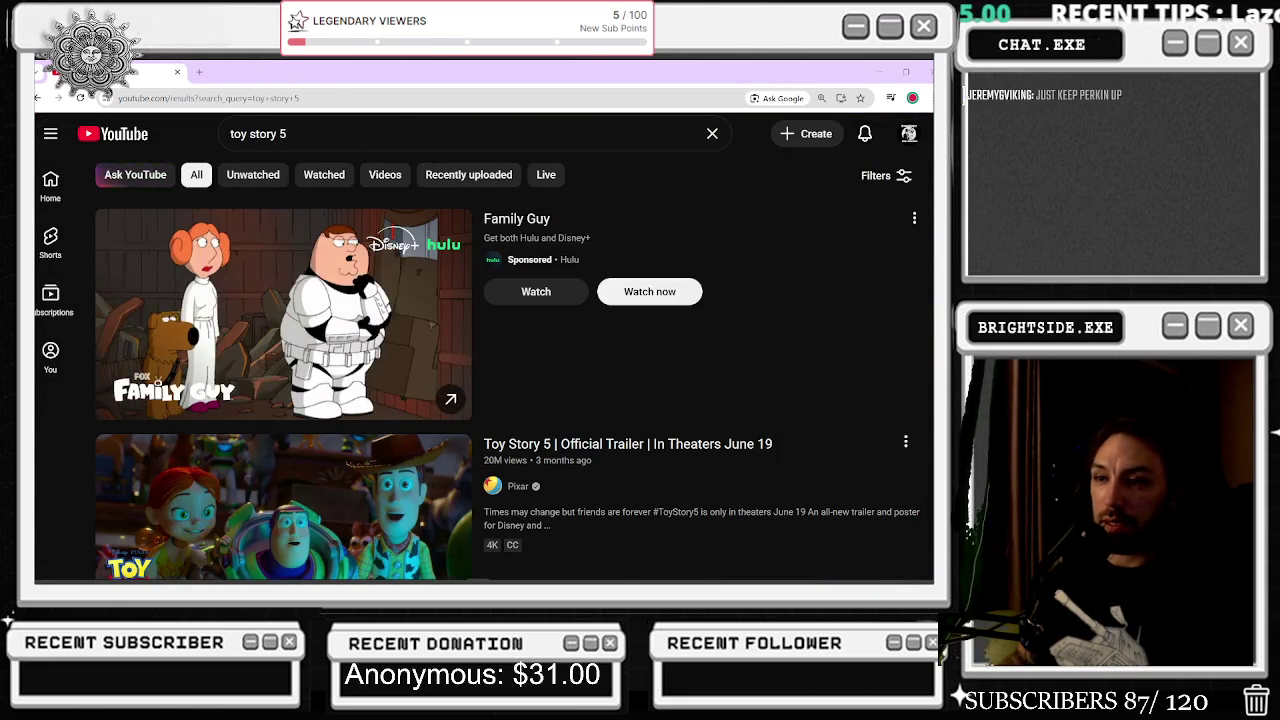